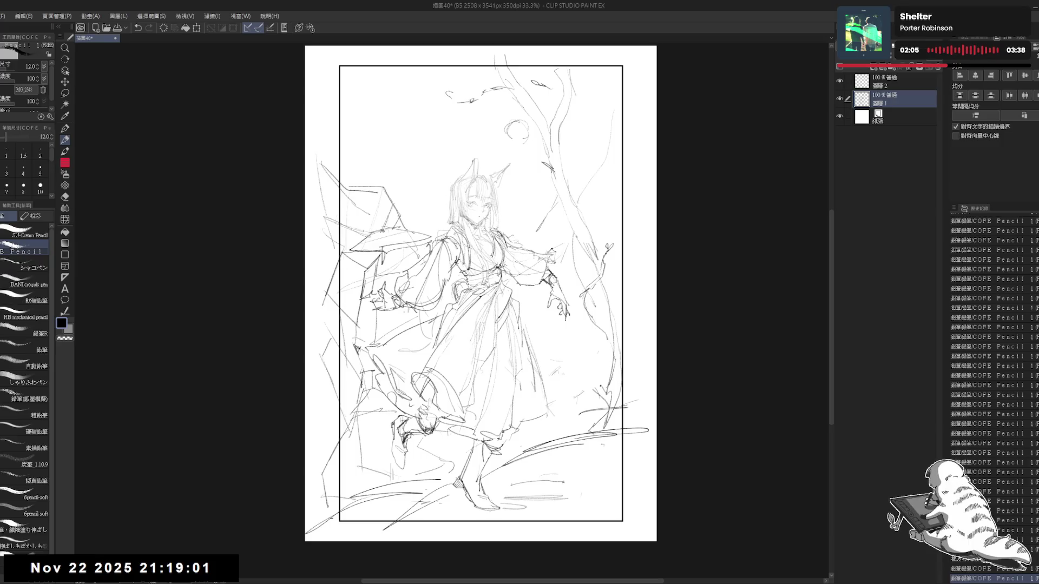
- Hatch diagonal pencil strokes across the lower-right ground, rotating the canvas for a better angle
key(e)
key(p)
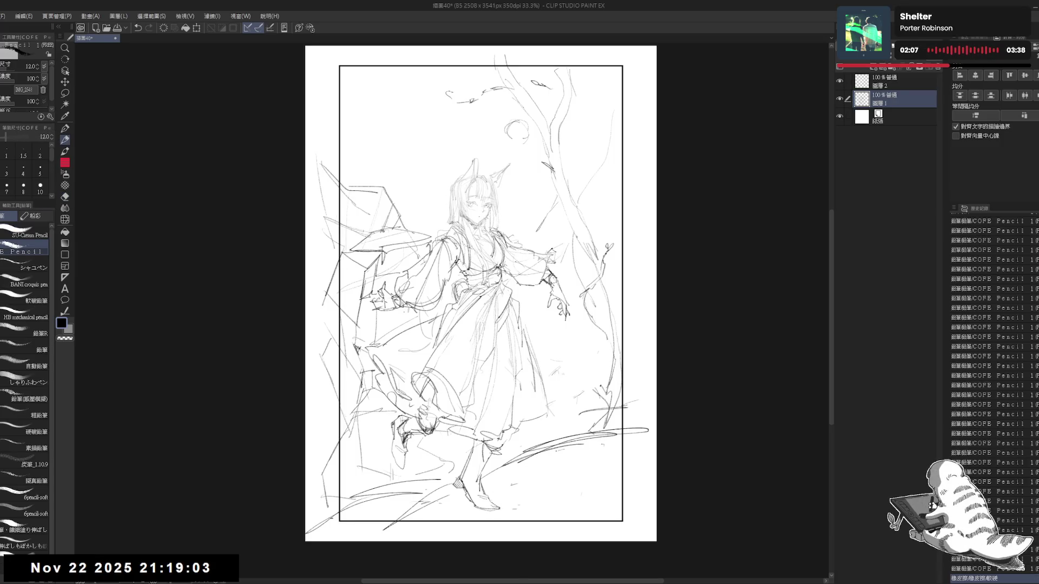
drag(517, 465, 565, 450)
drag(512, 490, 606, 475)
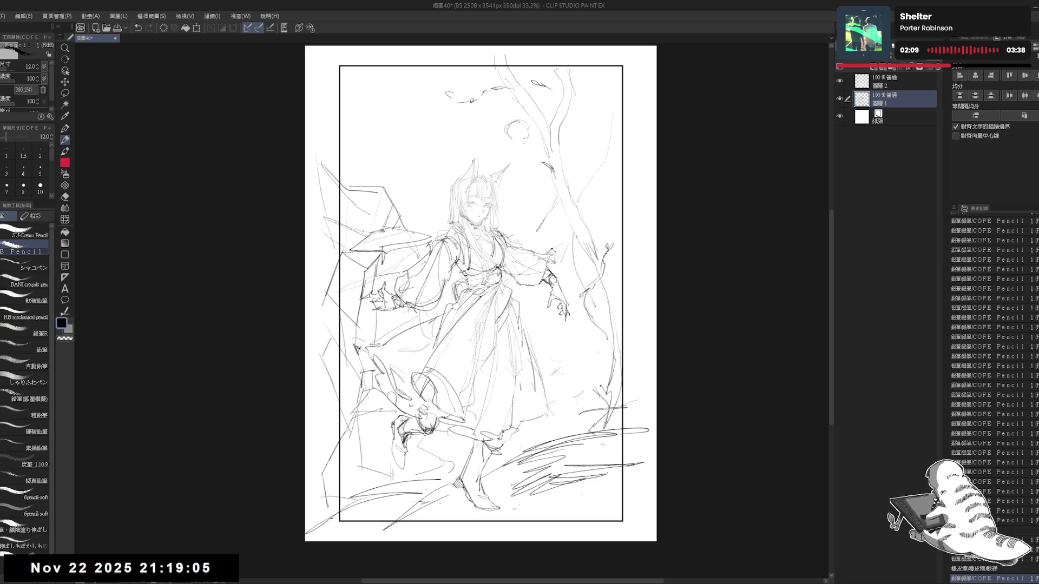
drag(541, 379, 584, 324)
drag(587, 414, 665, 356)
mouse_move(595, 435)
mouse_down()
mouse_move(663, 371)
mouse_move(671, 381)
mouse_move(697, 375)
mouse_up()
drag(541, 379, 563, 346)
- Densify the hatching in the lower-right shadow area and along the ground
mouse_move(670, 326)
mouse_down()
mouse_move(709, 288)
mouse_move(728, 305)
mouse_up()
drag(693, 340, 726, 312)
drag(707, 356, 722, 335)
drag(514, 477, 556, 423)
mouse_move(581, 357)
mouse_down()
mouse_move(604, 332)
mouse_move(593, 344)
mouse_up()
key(ctrl+0)
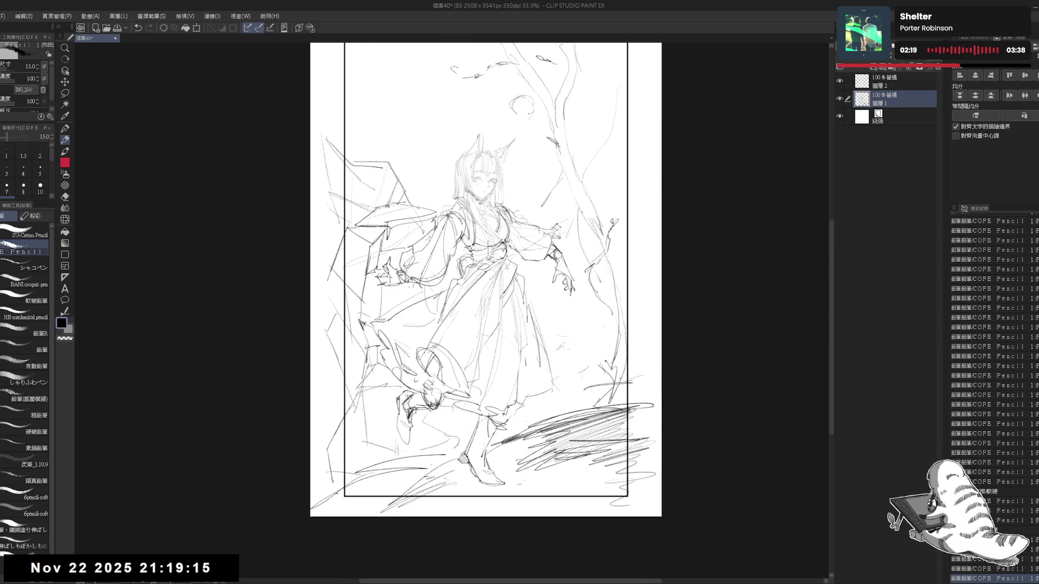
mouse_move(552, 397)
mouse_down()
mouse_move(614, 367)
mouse_move(602, 372)
mouse_up()
mouse_move(547, 408)
mouse_down()
mouse_move(615, 370)
mouse_move(625, 380)
mouse_up()
drag(660, 273, 647, 211)
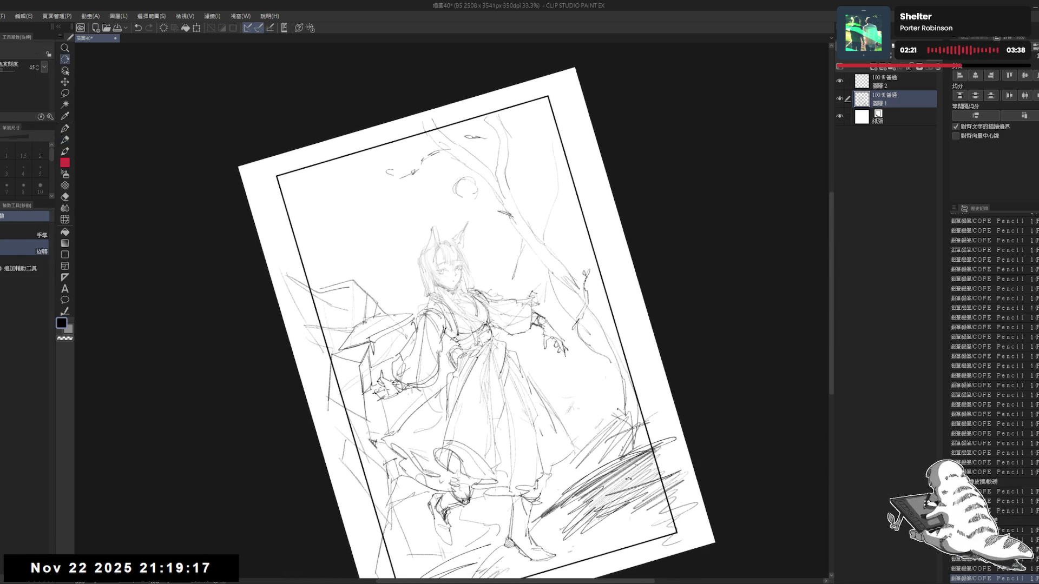
- Sketch faint strokes by the tree trunk and hatch shading near the right hand
drag(604, 331, 589, 394)
mouse_move(575, 359)
mouse_down()
mouse_move(585, 368)
mouse_move(596, 358)
mouse_up()
drag(565, 399, 606, 364)
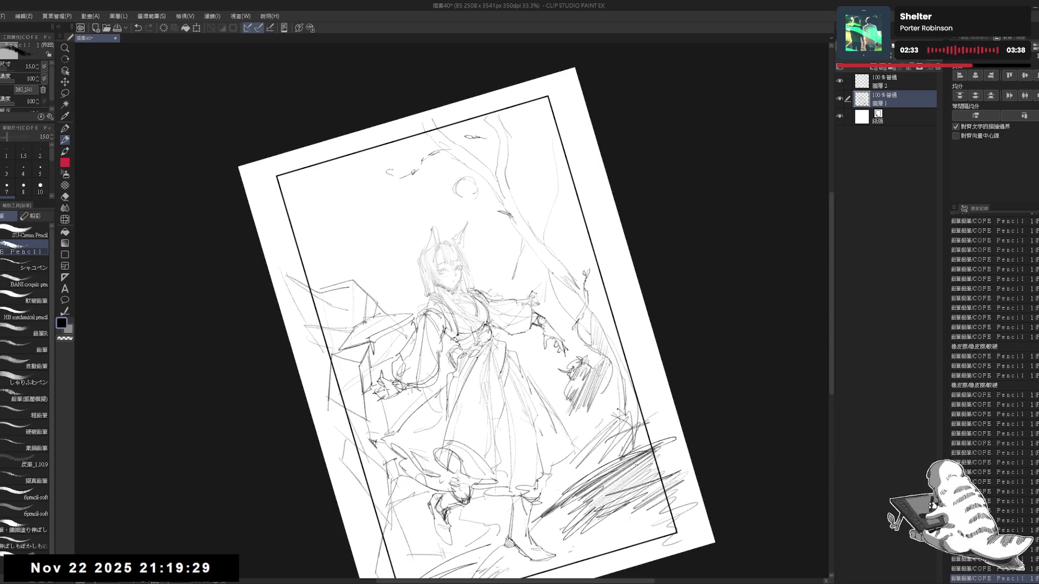
drag(588, 417, 611, 372)
drag(589, 435, 615, 380)
drag(596, 445, 618, 398)
mouse_move(600, 459)
mouse_down()
mouse_move(620, 401)
mouse_move(621, 412)
mouse_up()
drag(571, 448, 584, 435)
mouse_move(572, 469)
mouse_down()
mouse_move(590, 442)
mouse_move(642, 430)
mouse_up()
- Draw pencil lines along the right-hand tree and small leafy strokes at its top
key(ctrl+at)
drag(541, 217, 547, 195)
drag(579, 300, 595, 374)
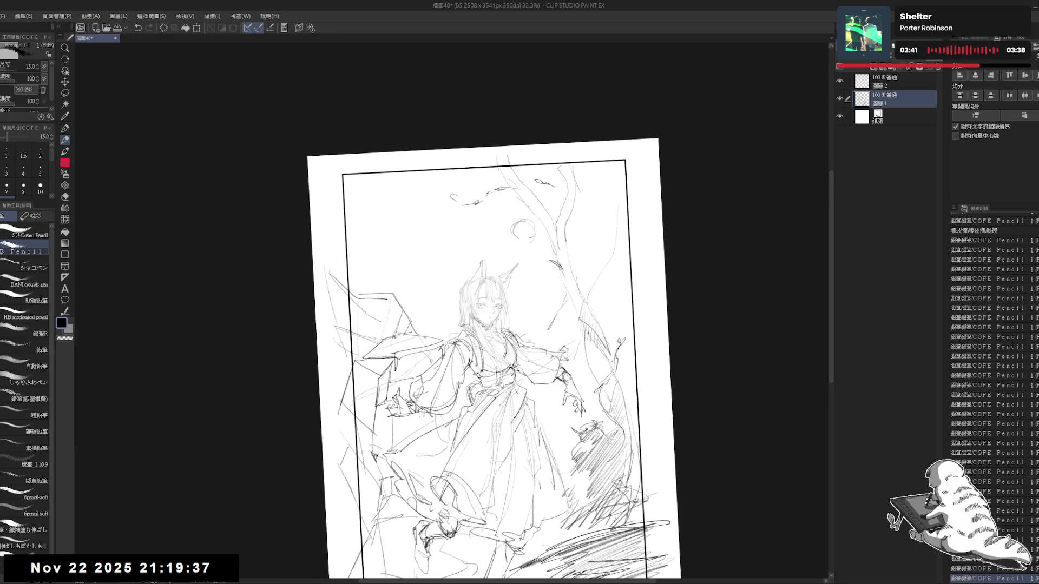
drag(590, 334, 598, 384)
drag(603, 259, 583, 341)
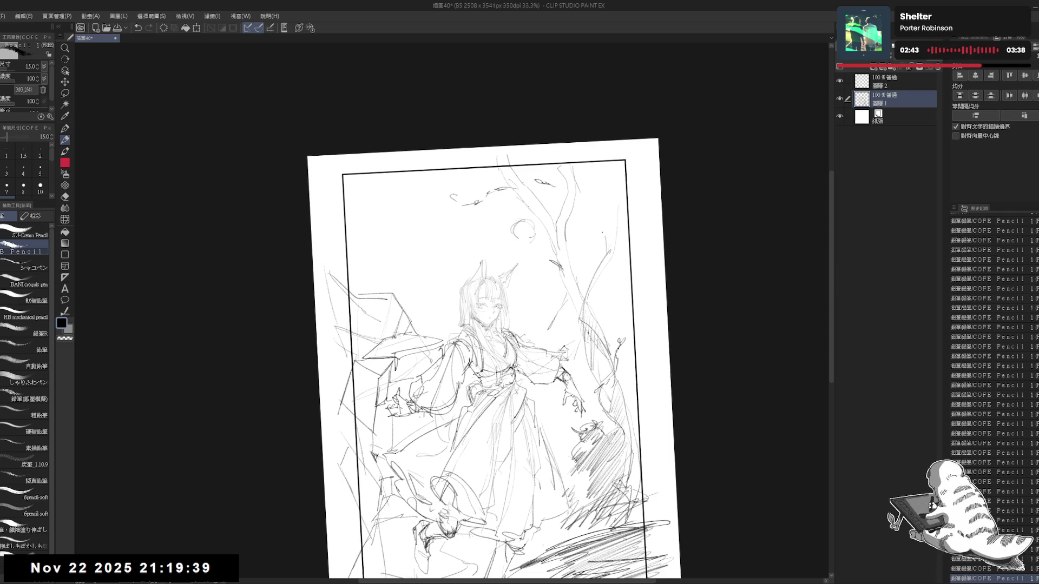
mouse_move(596, 224)
mouse_down()
mouse_move(601, 231)
mouse_move(602, 220)
mouse_up()
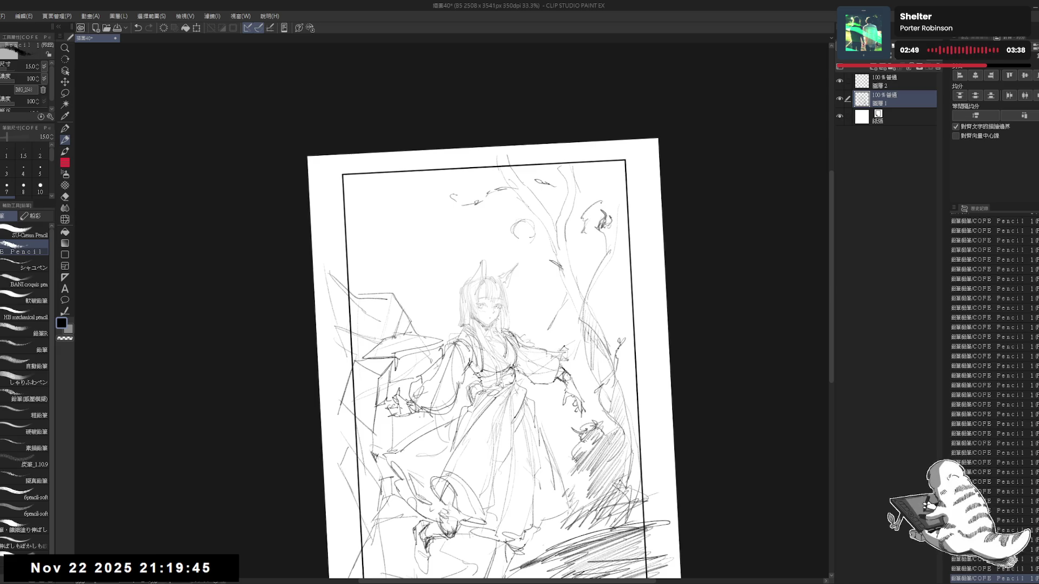
drag(595, 206, 593, 256)
drag(595, 270, 601, 246)
scroll(498, 352, up, 1)
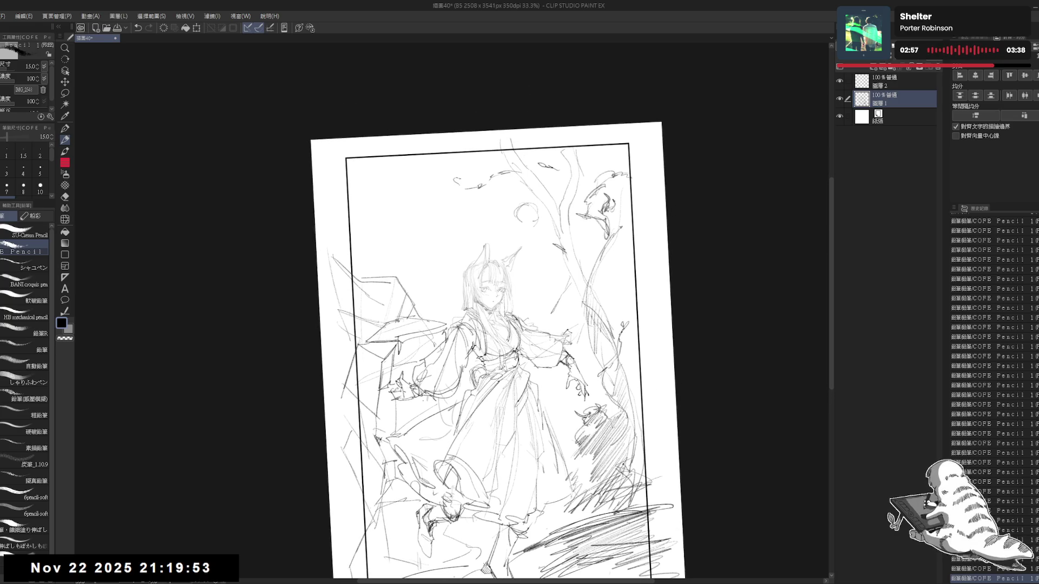
- Darken the tree-top strokes, erase loose marks above the left branch, and curl the branch end downward
drag(621, 218, 613, 228)
drag(613, 217, 611, 231)
scroll(604, 316, down, 2)
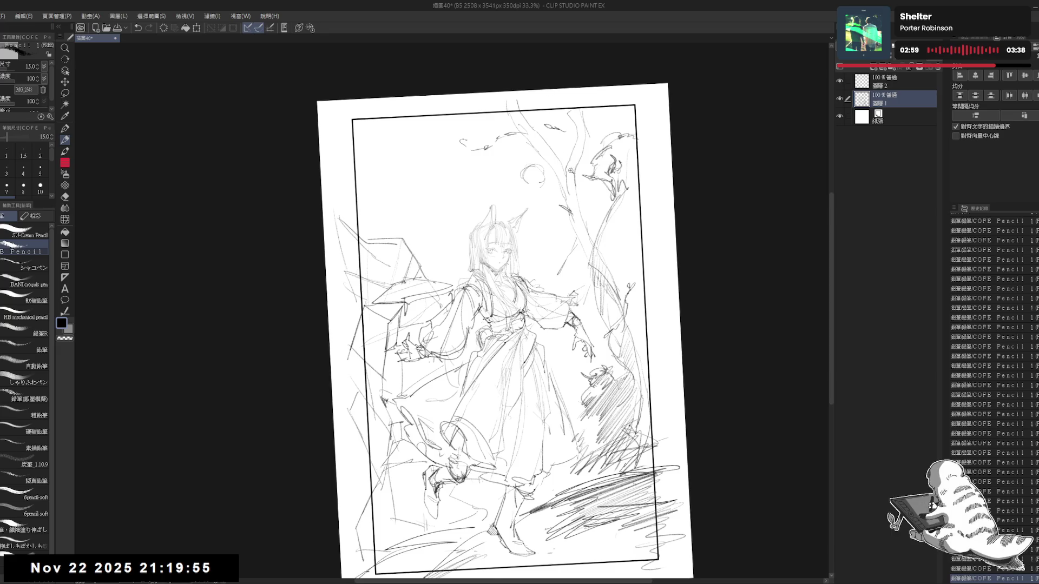
scroll(547, 179, up, 1)
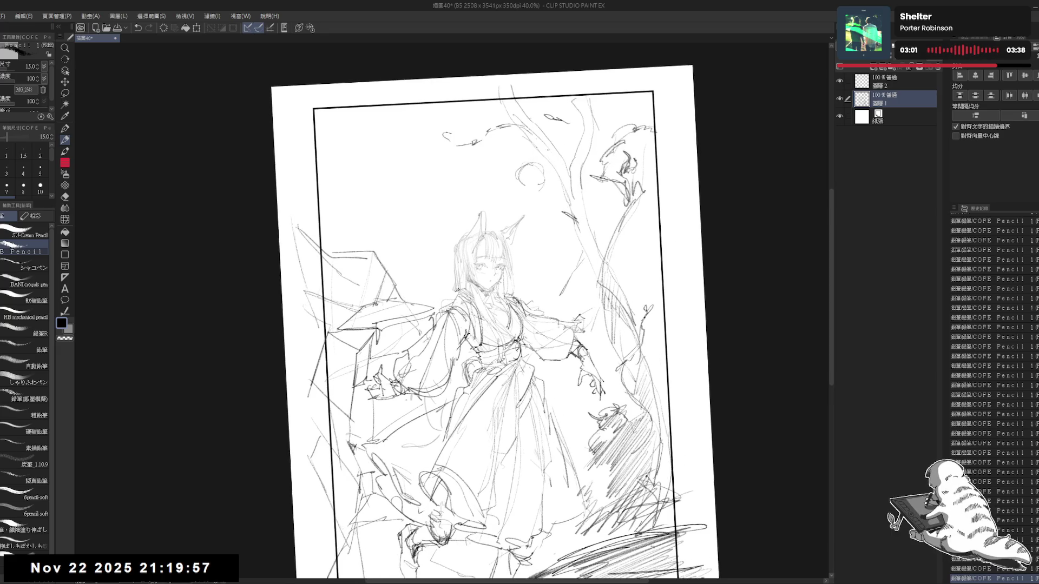
key(e)
mouse_move(441, 136)
mouse_down()
mouse_move(429, 134)
mouse_move(490, 131)
mouse_up()
key(p)
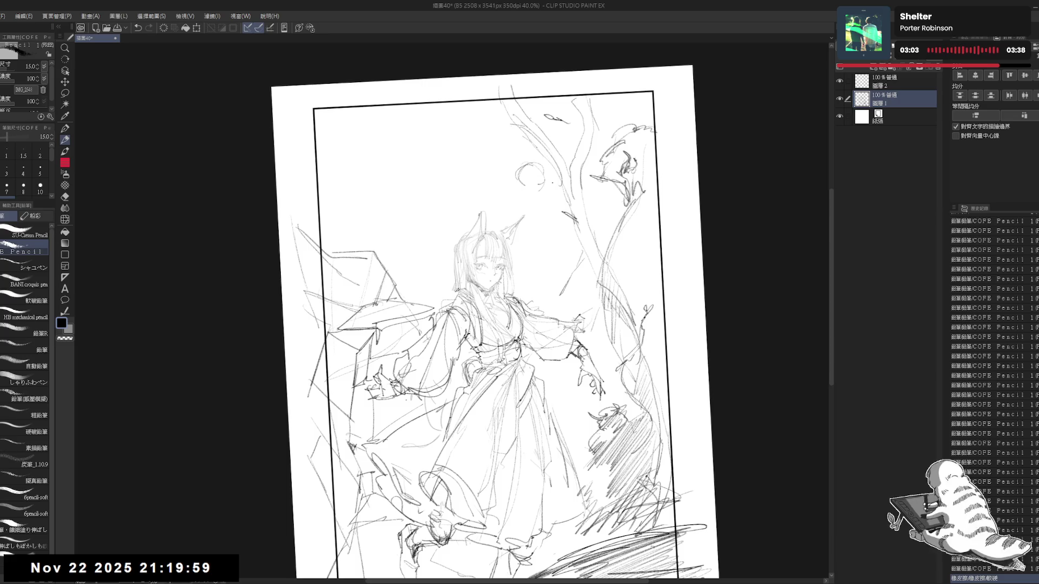
drag(541, 184, 536, 187)
drag(516, 142, 528, 138)
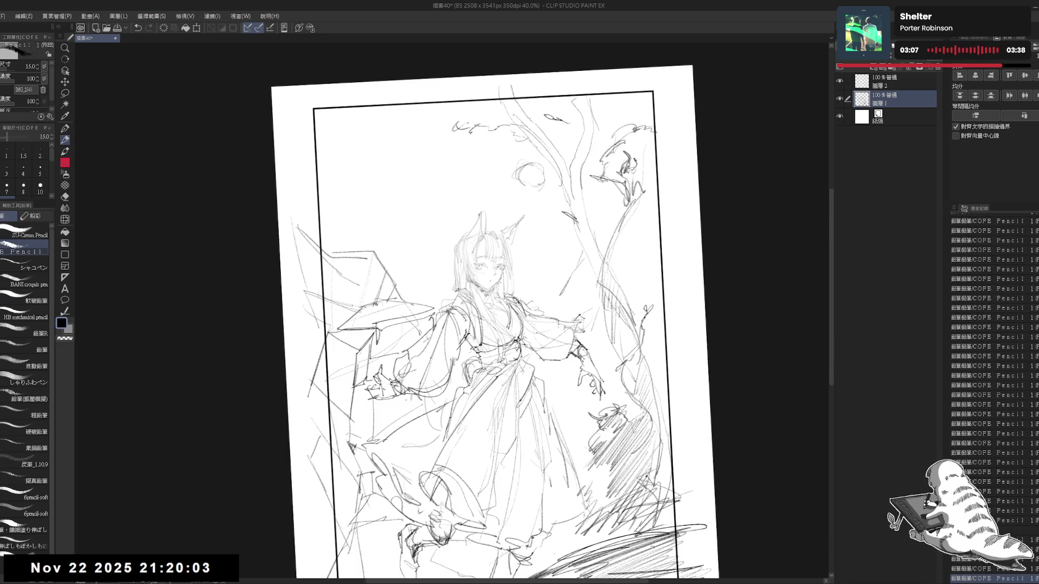
drag(465, 127, 451, 142)
- Add strokes in the upper tree area, replacing a stray stroke near the tree with faint lines
scroll(496, 325, down, 3)
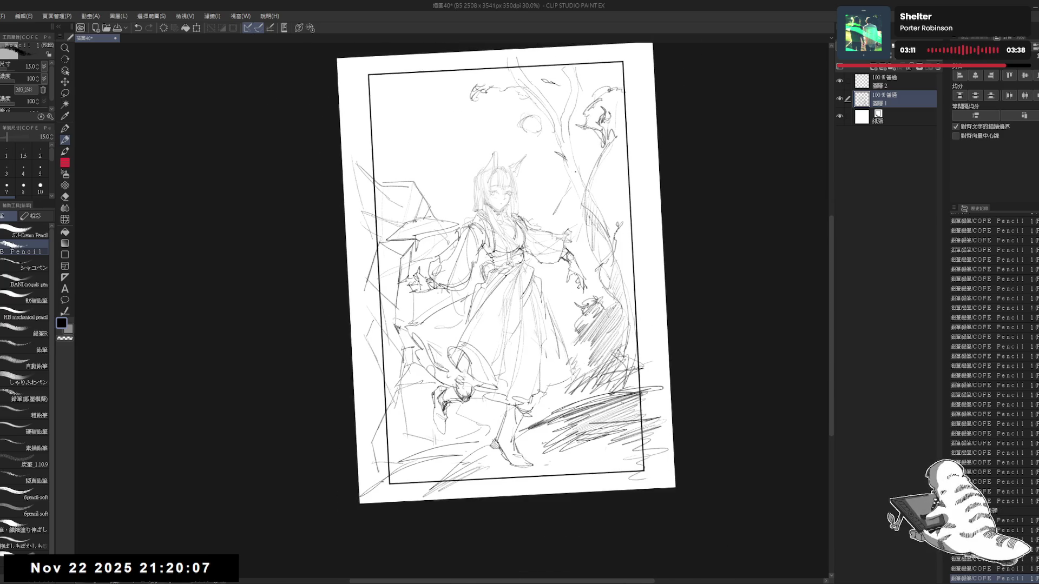
scroll(506, 314, up, 3)
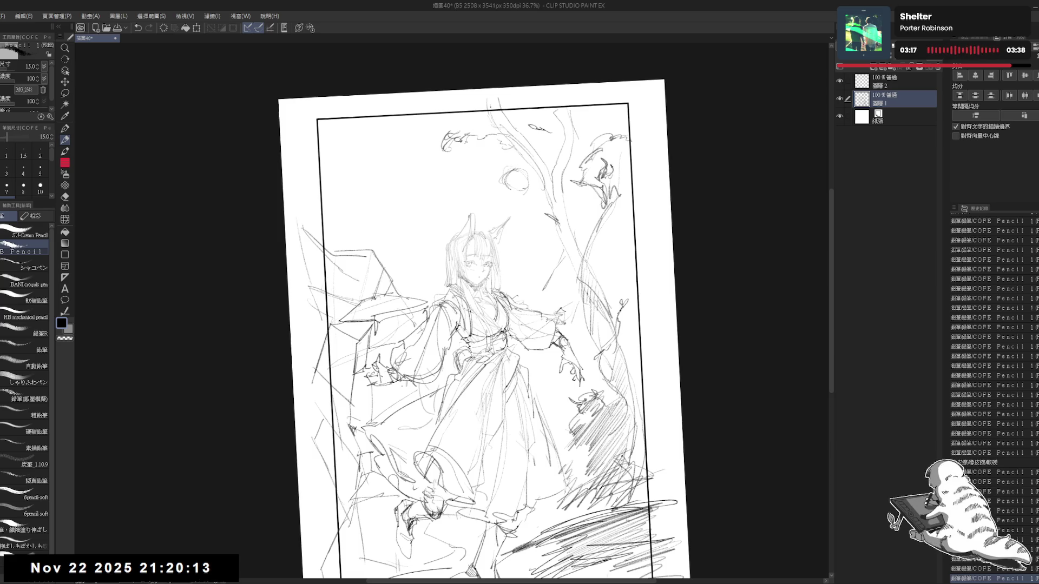
mouse_move(547, 181)
mouse_down()
mouse_move(538, 200)
mouse_move(576, 244)
mouse_move(620, 261)
mouse_up()
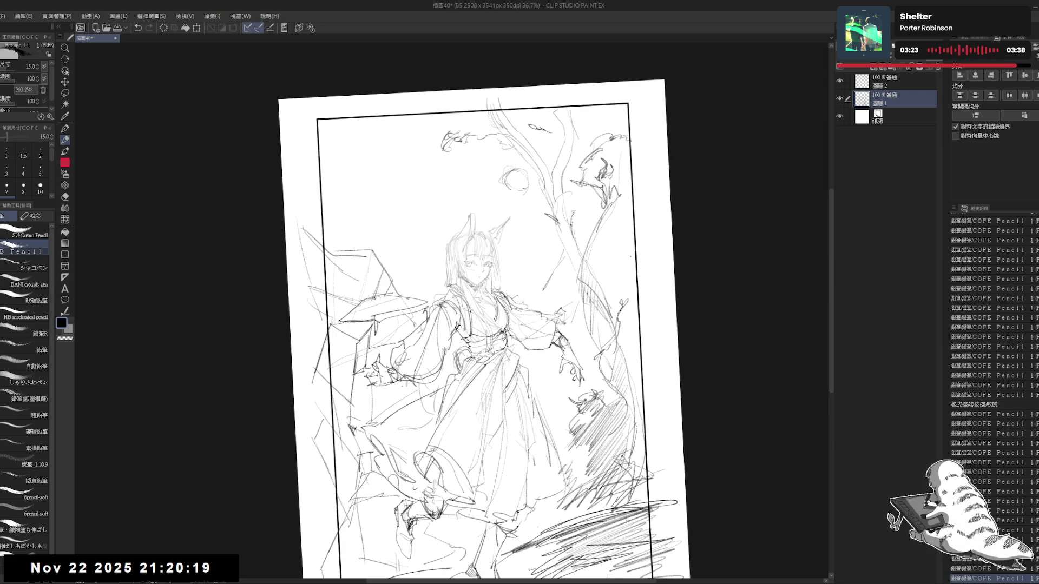
scroll(623, 260, down, 1)
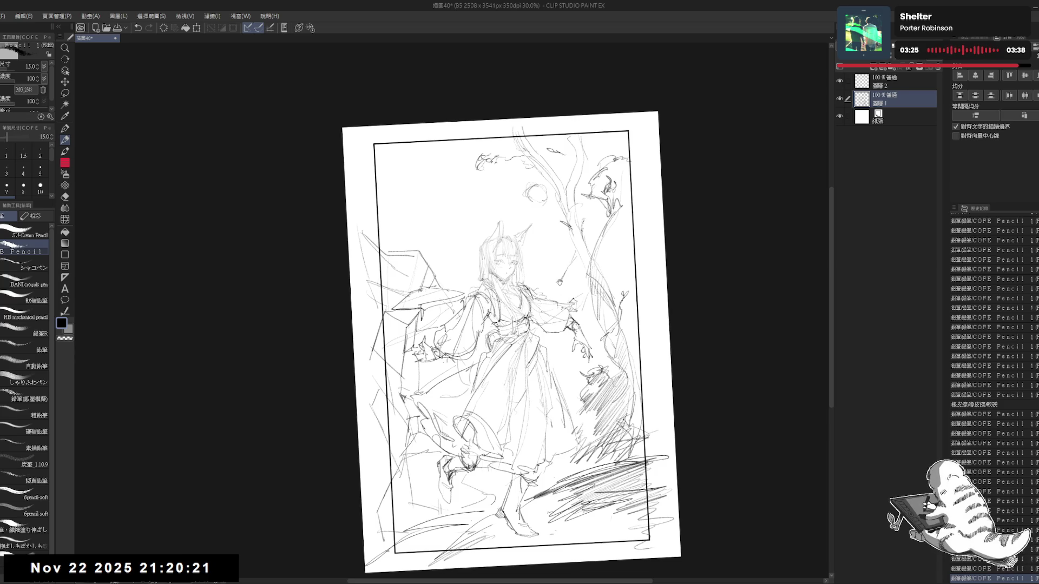
drag(560, 282, 551, 290)
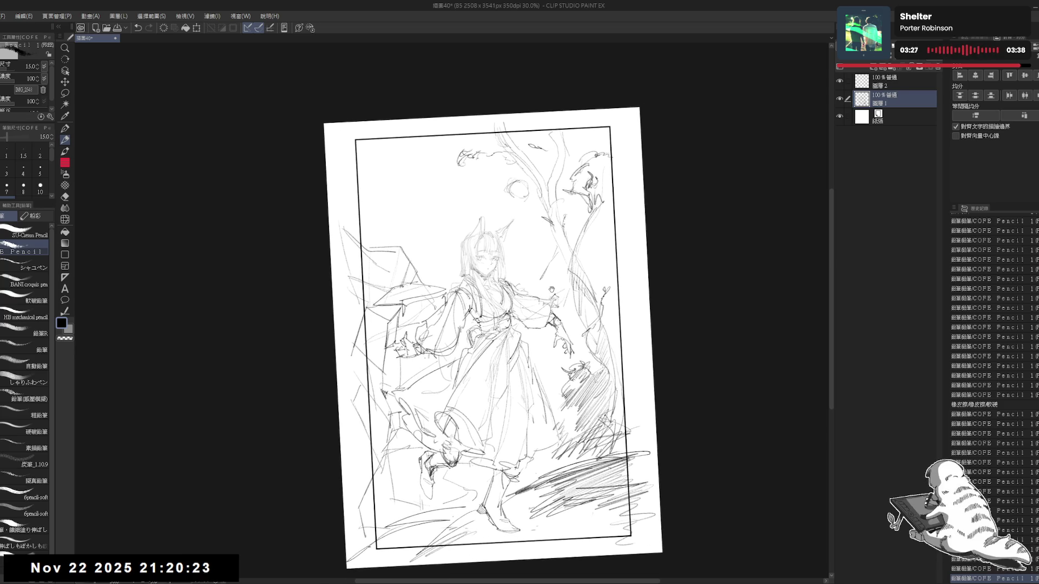
scroll(552, 290, up, 2)
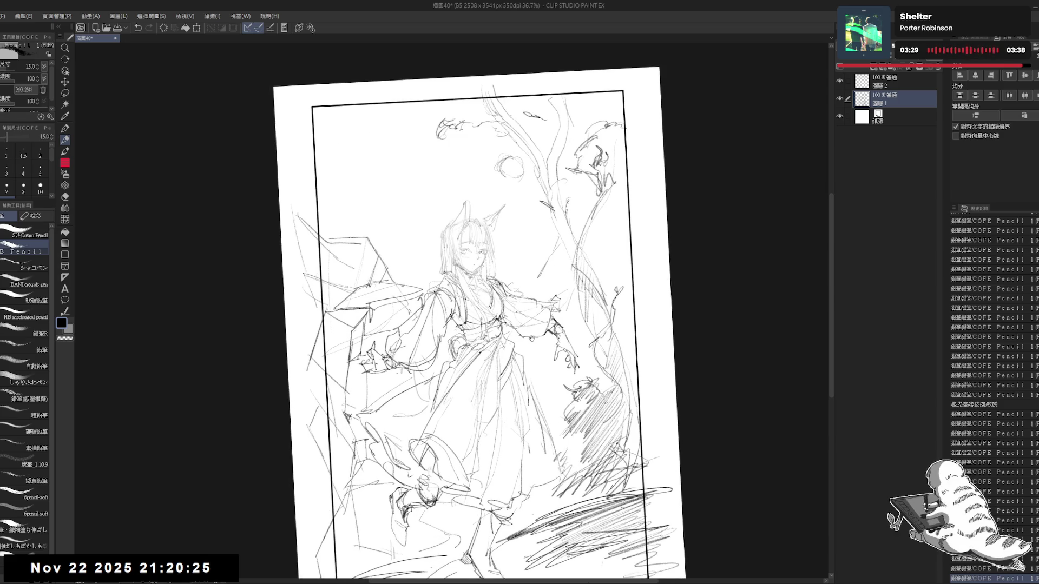
scroll(617, 110, up, 1)
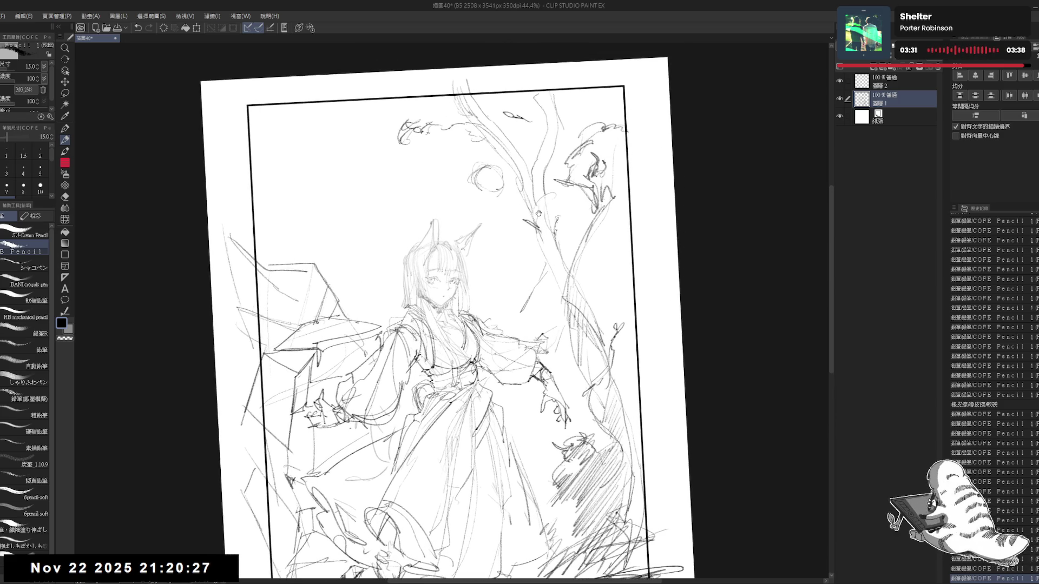
key(e)
mouse_move(538, 255)
mouse_down()
mouse_move(525, 303)
mouse_move(540, 269)
mouse_up()
key(p)
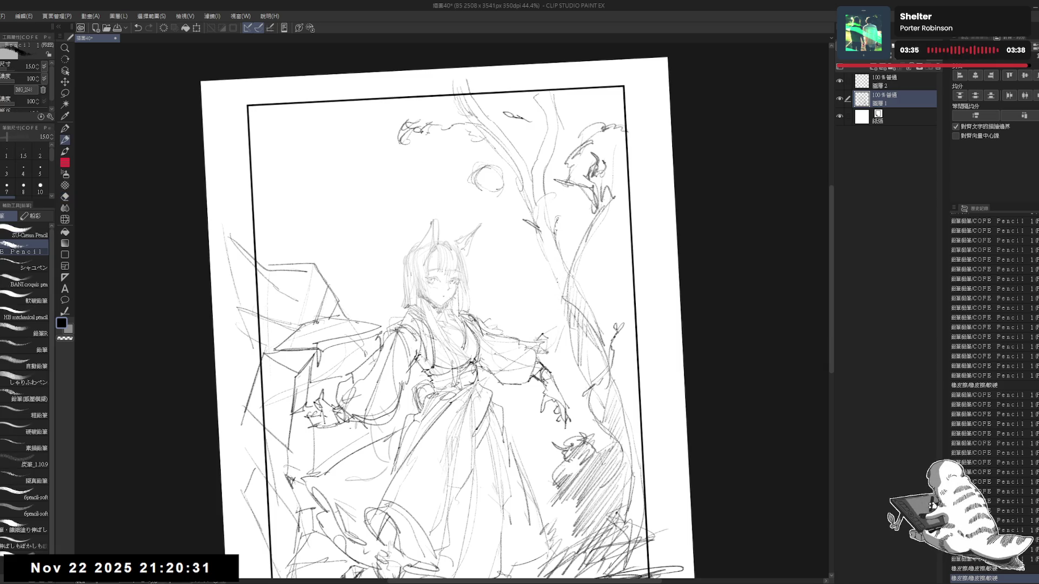
drag(541, 303, 540, 325)
drag(588, 268, 591, 277)
scroll(590, 273, down, 1)
scroll(590, 272, down, 2)
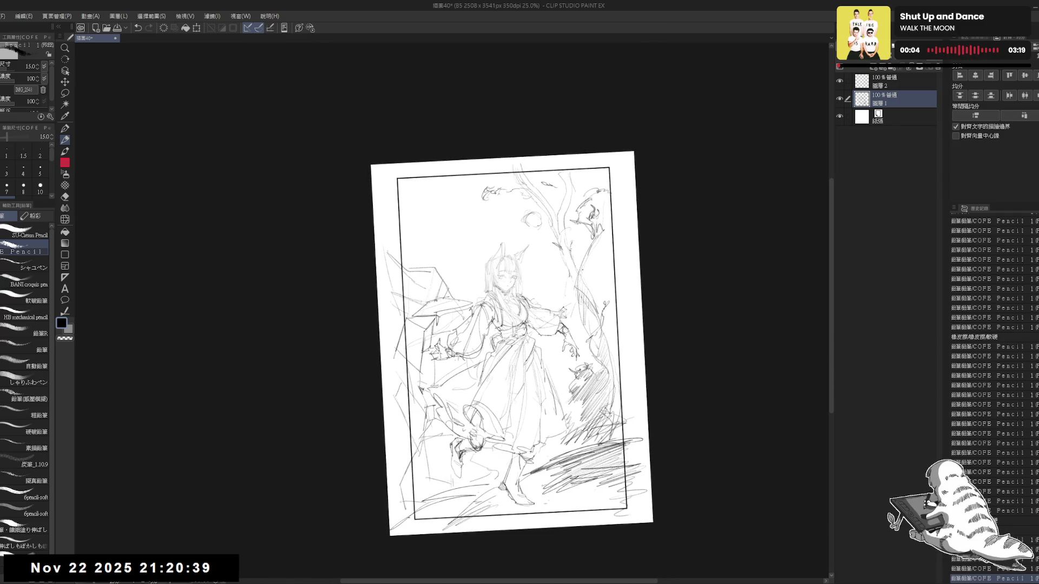
- Zoom into the face, erase a stray stroke, and add small strokes near the chin
scroll(591, 272, up, 3)
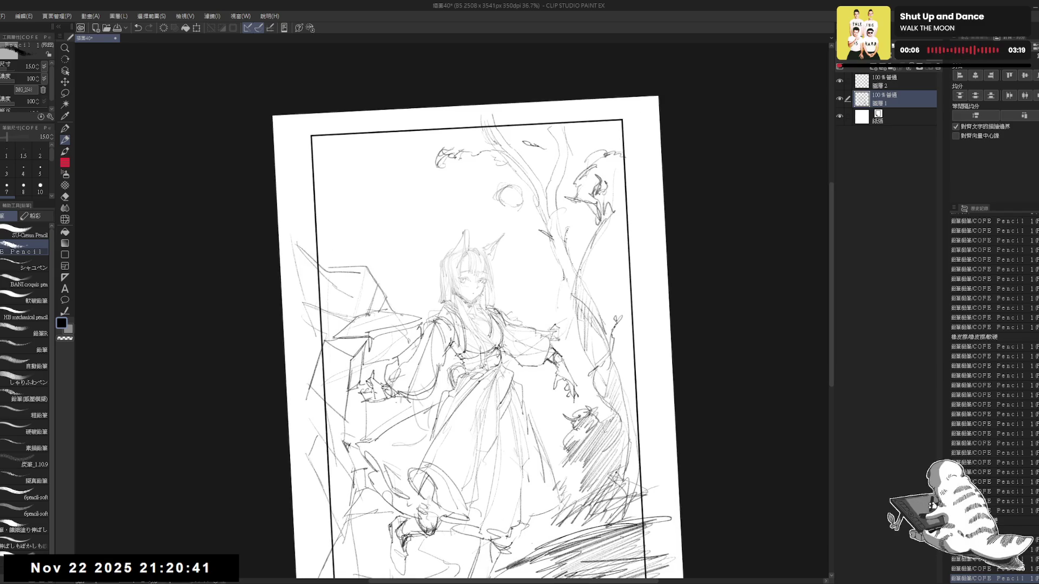
scroll(458, 292, up, 2)
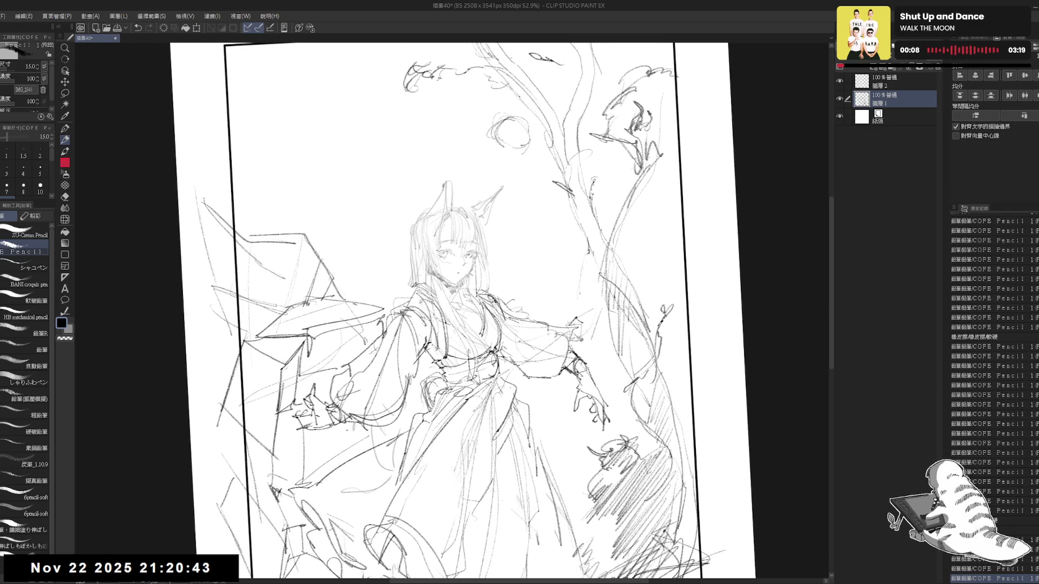
key(e)
drag(412, 295, 395, 303)
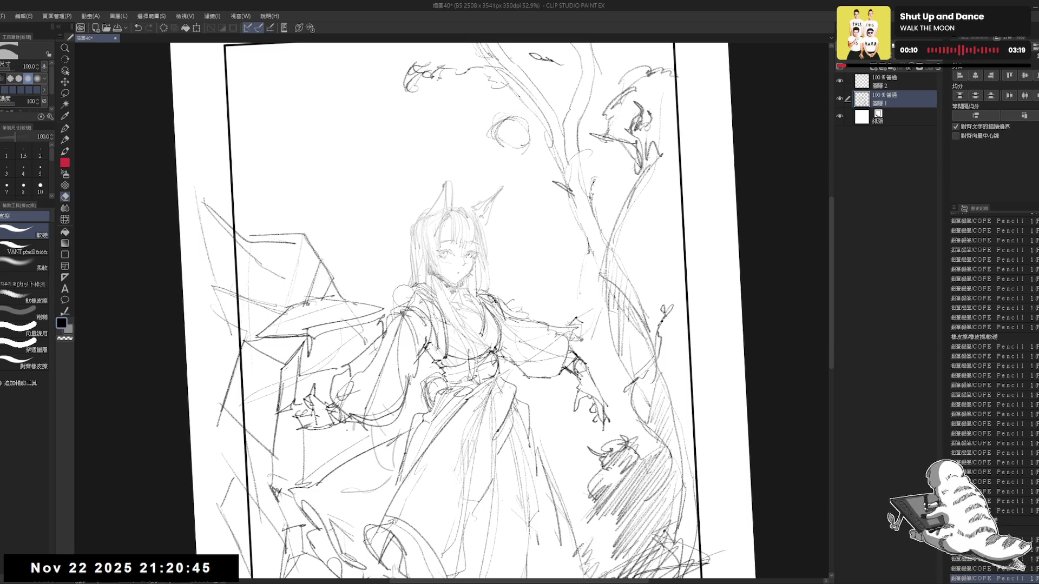
key(p)
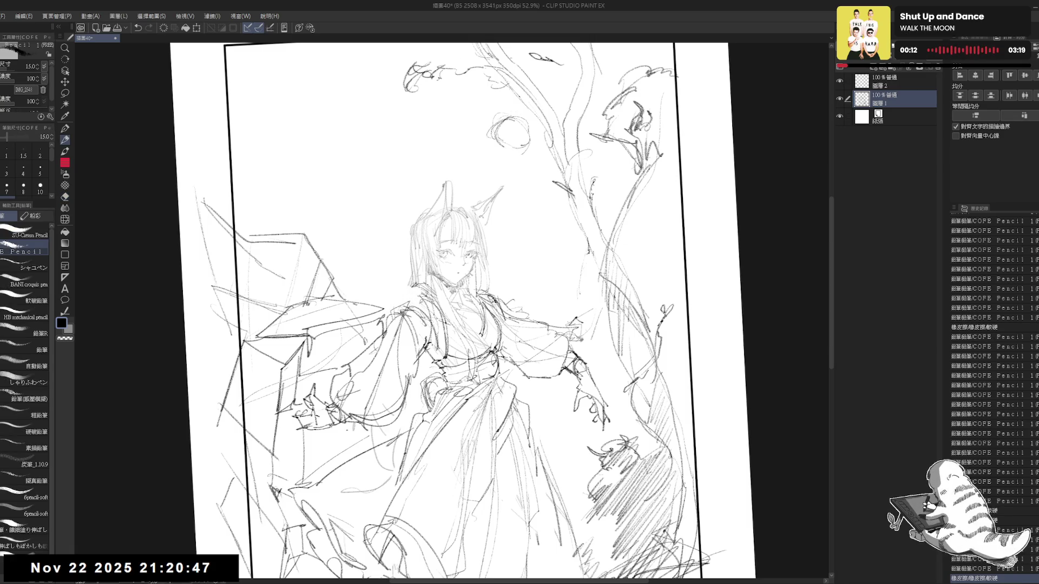
drag(441, 285, 457, 293)
- Darken the neck, left shoulder outline and collar with firm pencil strokes
scroll(455, 260, up, 5)
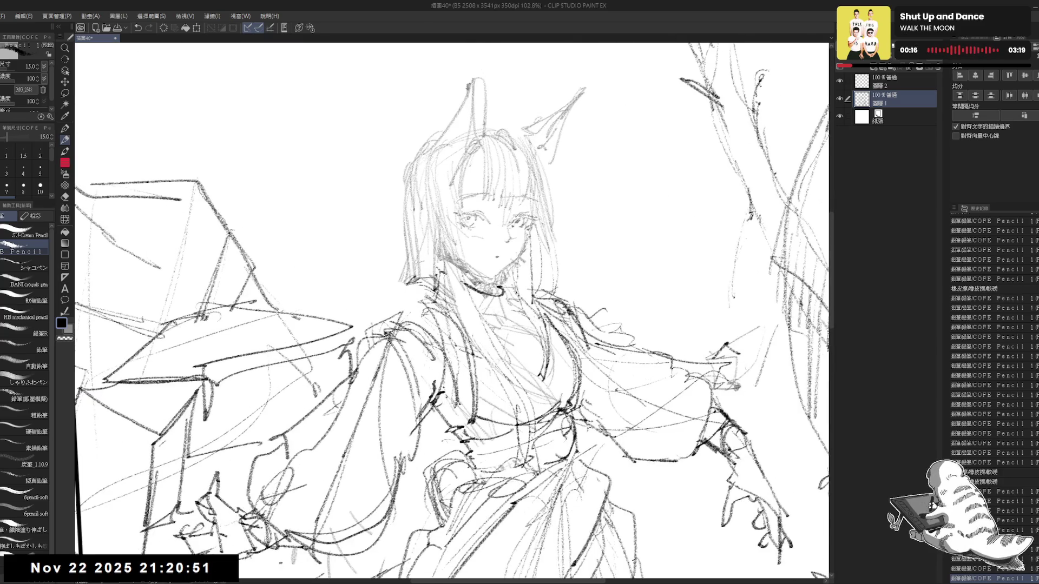
drag(439, 272, 370, 340)
drag(428, 318, 389, 341)
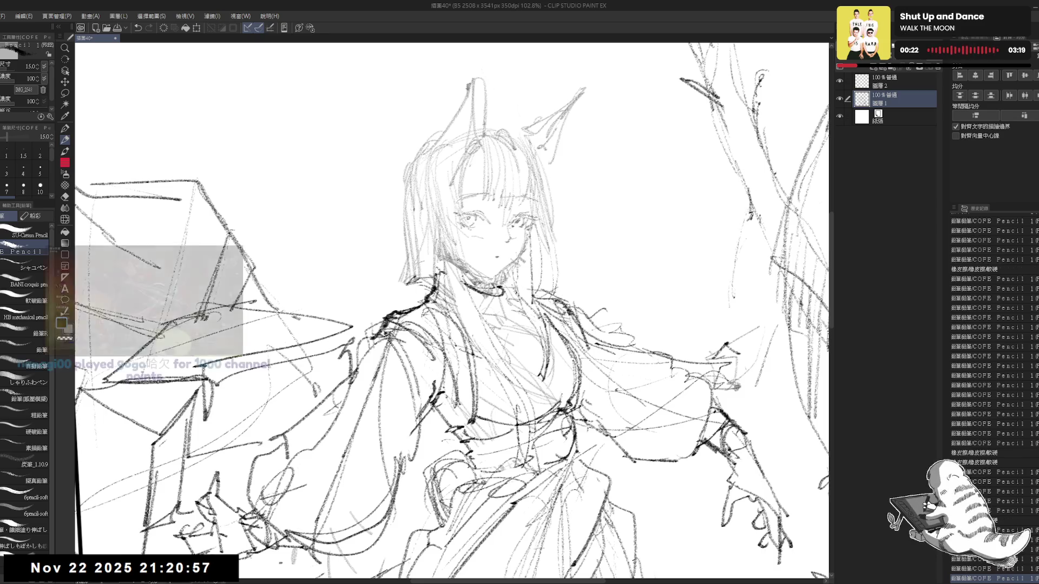
drag(510, 291, 529, 295)
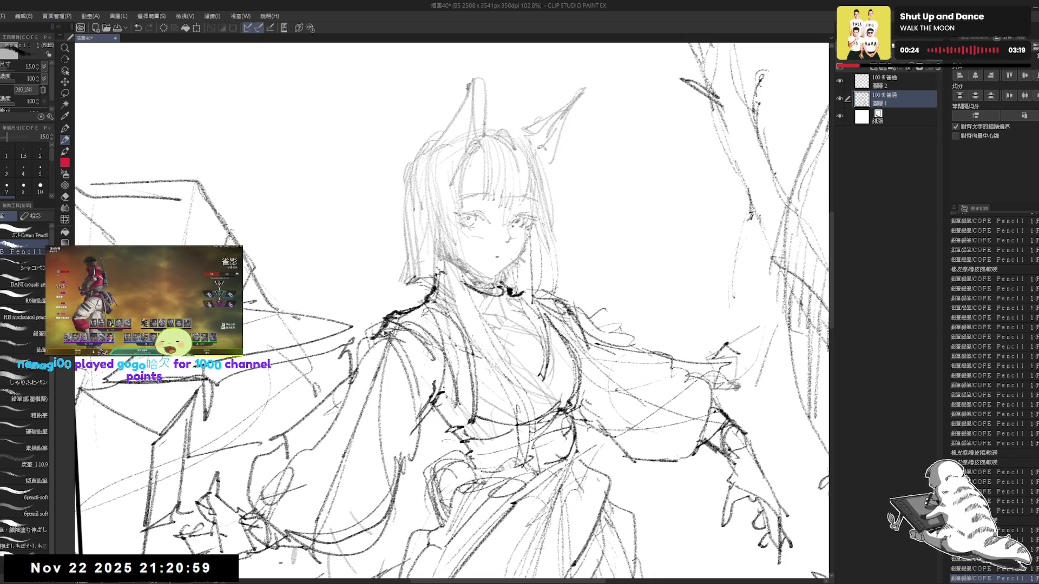
scroll(452, 311, down, 5)
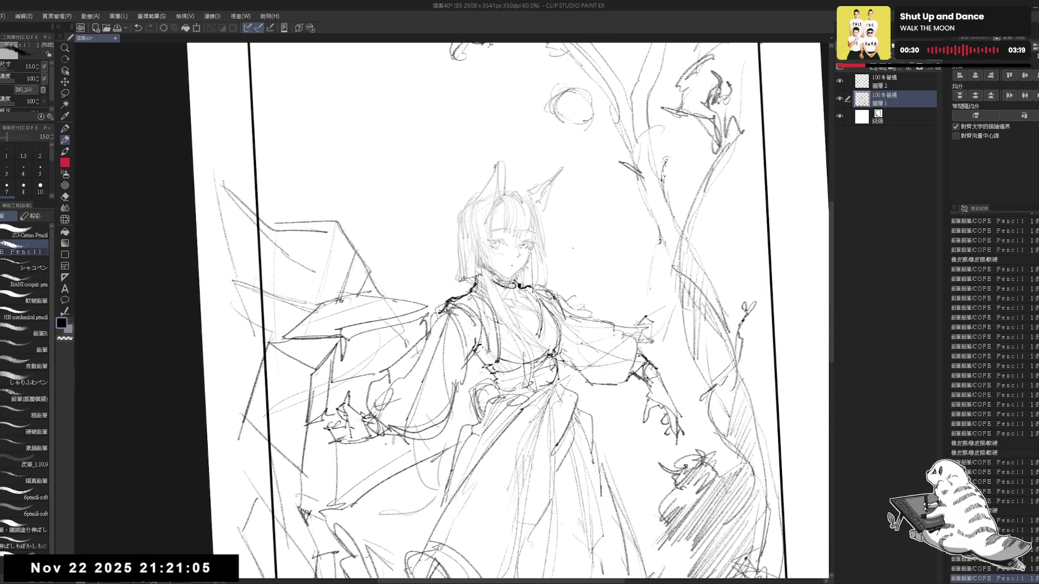
- Straighten the canvas view, save the drawing, and erase a small mark
key(ctrl+@)
key(ctrl+s)
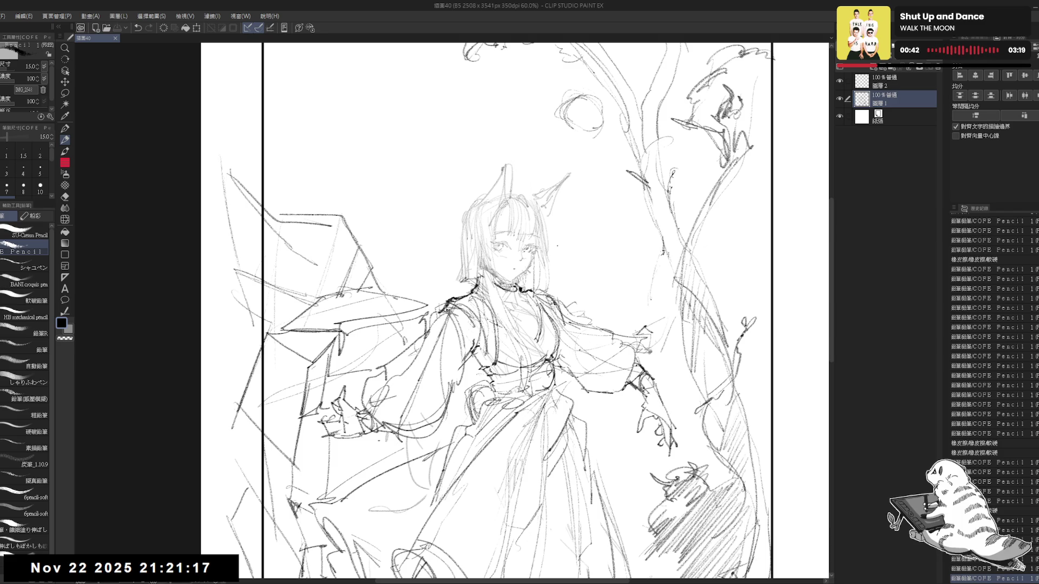
drag(511, 306, 497, 292)
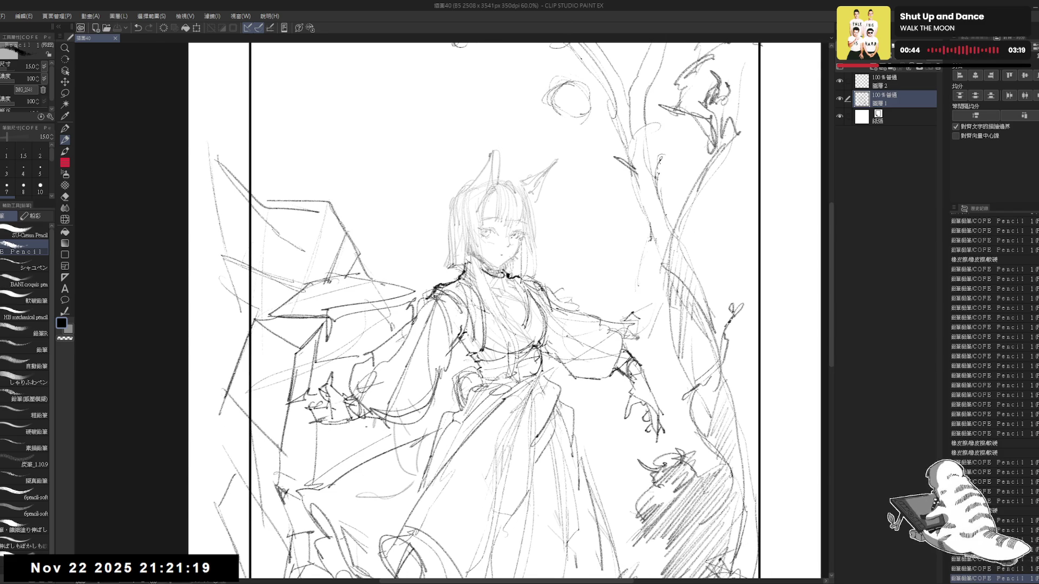
key(e)
click(509, 319)
key(p)
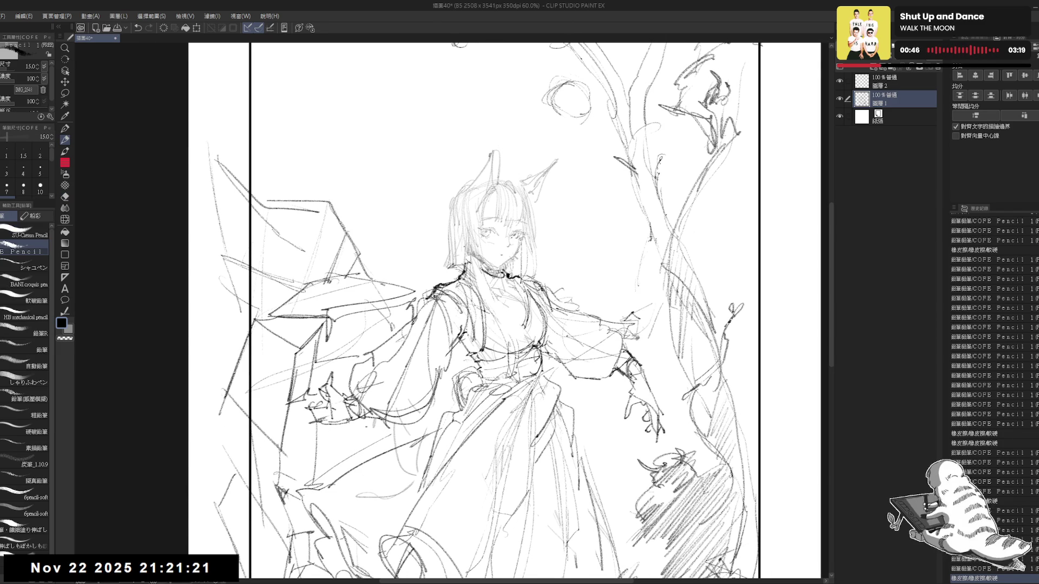
- Strengthen the left edge of the hair with darker pencil lines, erasing and redrawing part of it
scroll(444, 229, up, 2)
mouse_move(453, 226)
mouse_down()
mouse_move(452, 204)
mouse_move(464, 196)
mouse_up()
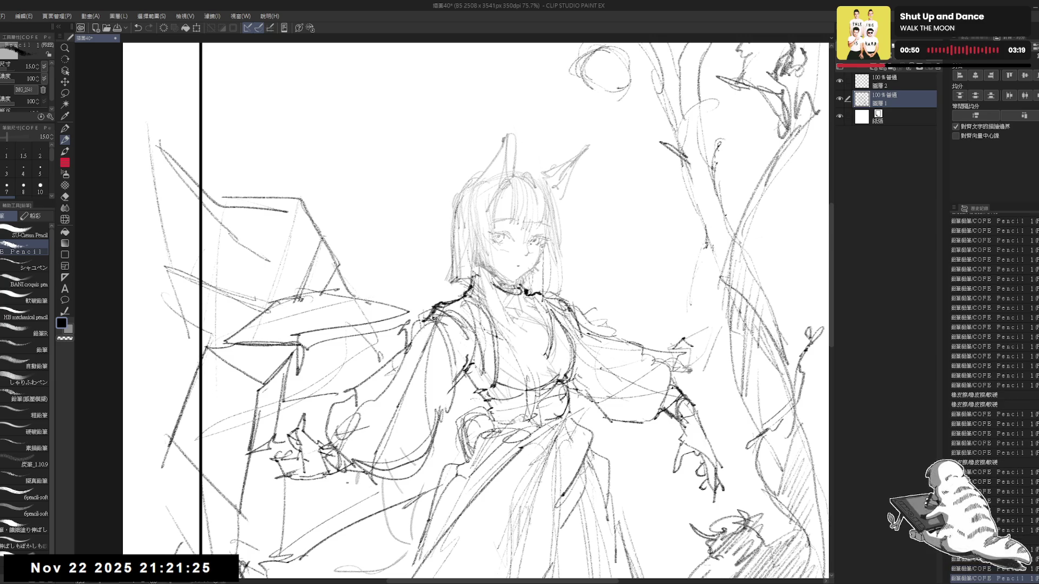
drag(453, 232, 440, 295)
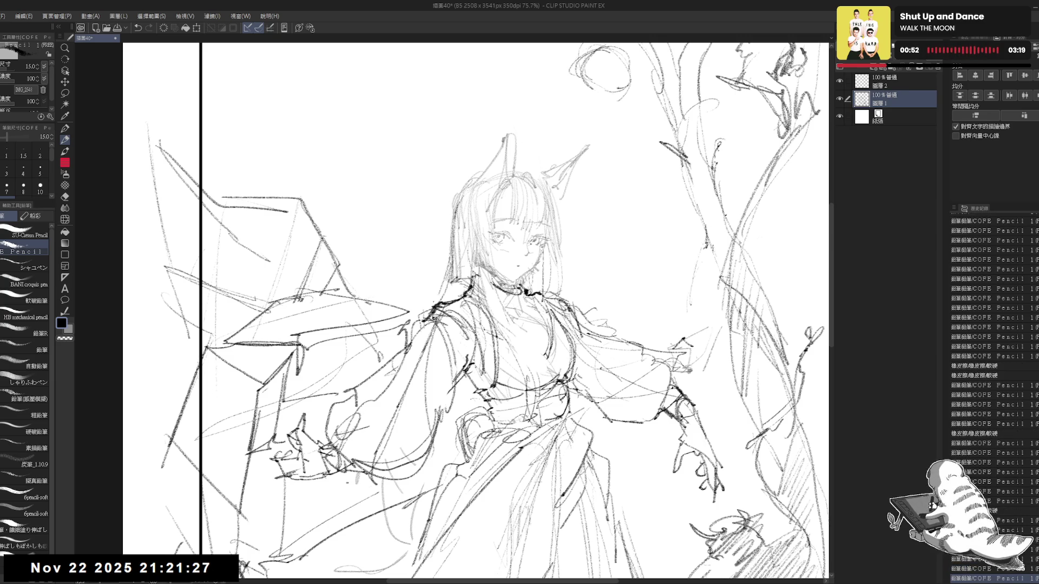
key(e)
drag(466, 251, 452, 299)
key(p)
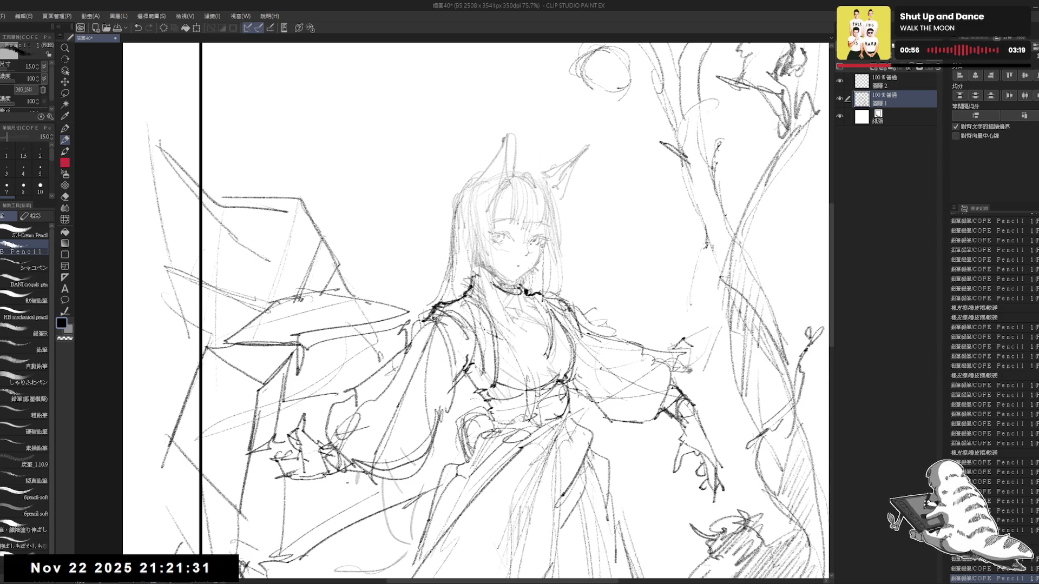
drag(455, 255, 450, 298)
- Redraw the strokes near the figure's left hand more cleanly after undoing them
drag(443, 424, 460, 356)
key(e)
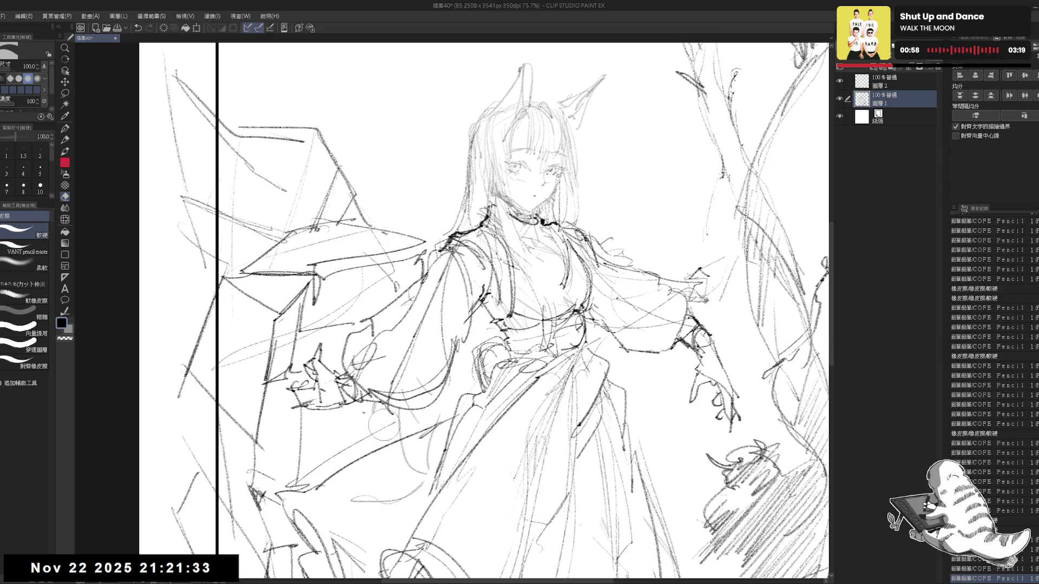
key(p)
drag(379, 417, 371, 455)
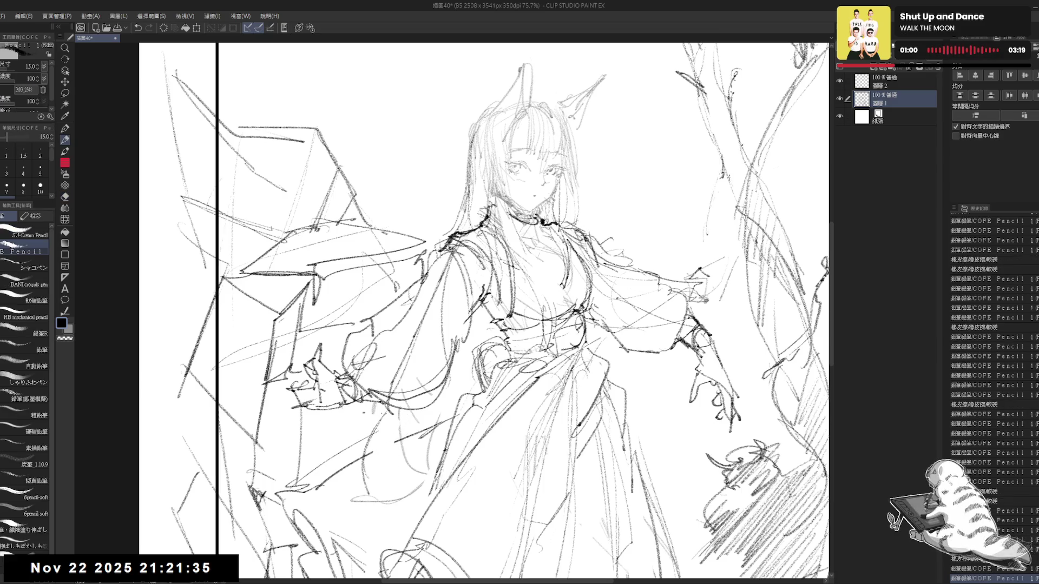
key(ctrl+z)
key(ctrl+z)
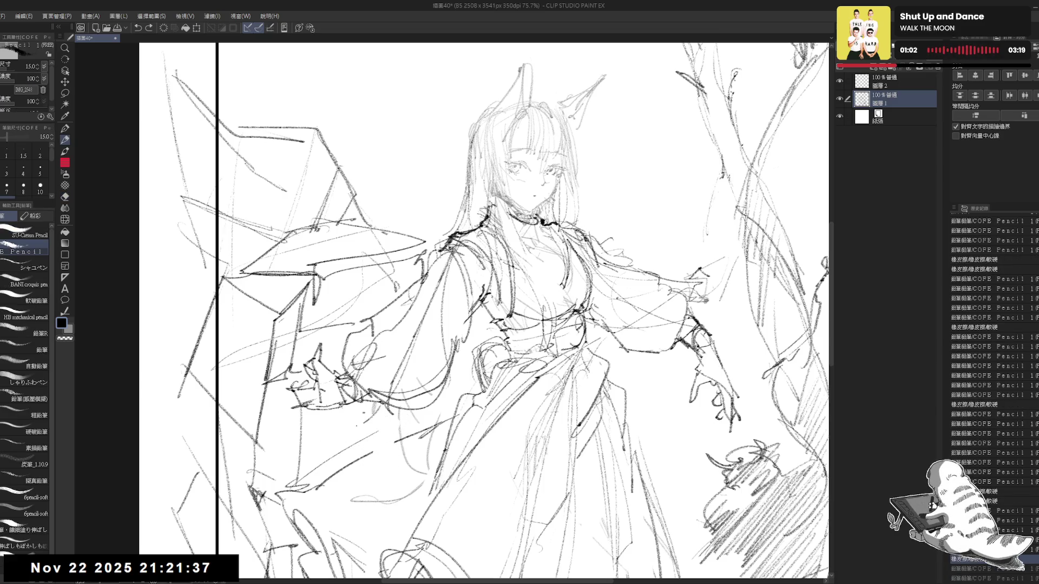
mouse_move(335, 426)
mouse_down()
mouse_move(397, 406)
mouse_move(395, 448)
mouse_up()
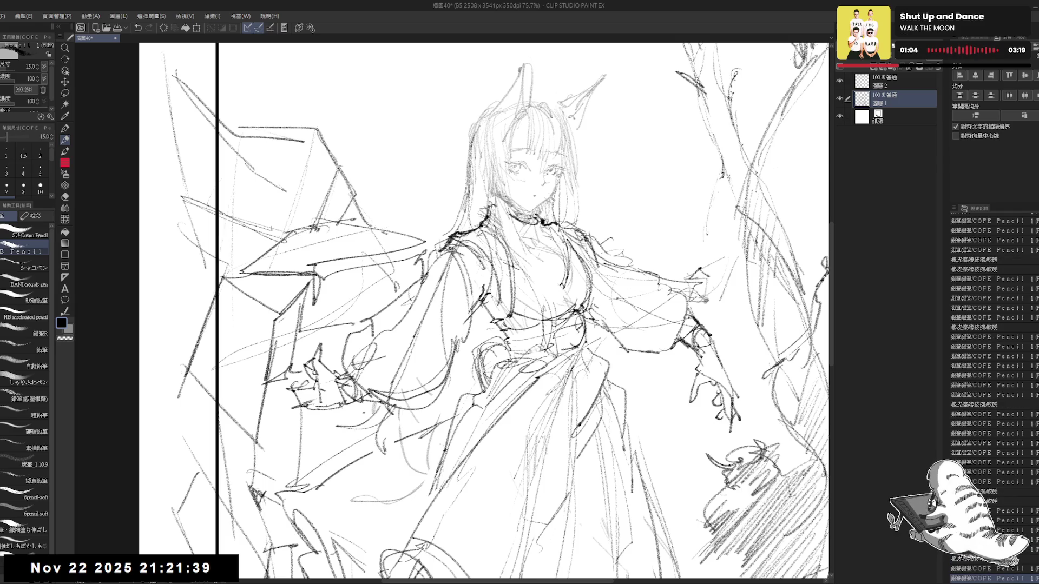
scroll(499, 442, down, 2)
drag(499, 443, 516, 347)
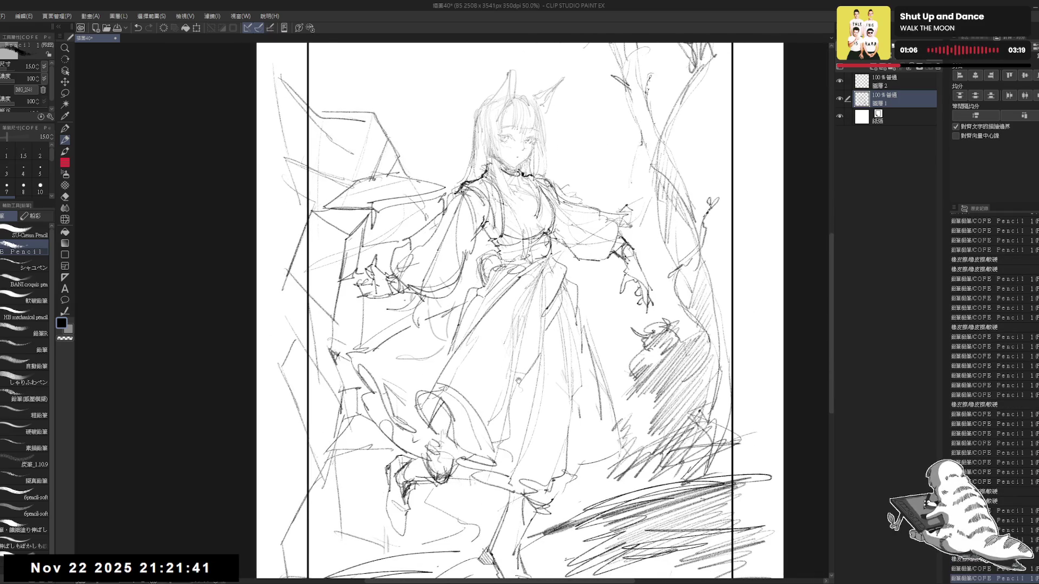
- Clean up faint strokes near the neck and add short strokes to the collar
scroll(518, 380, down, 1)
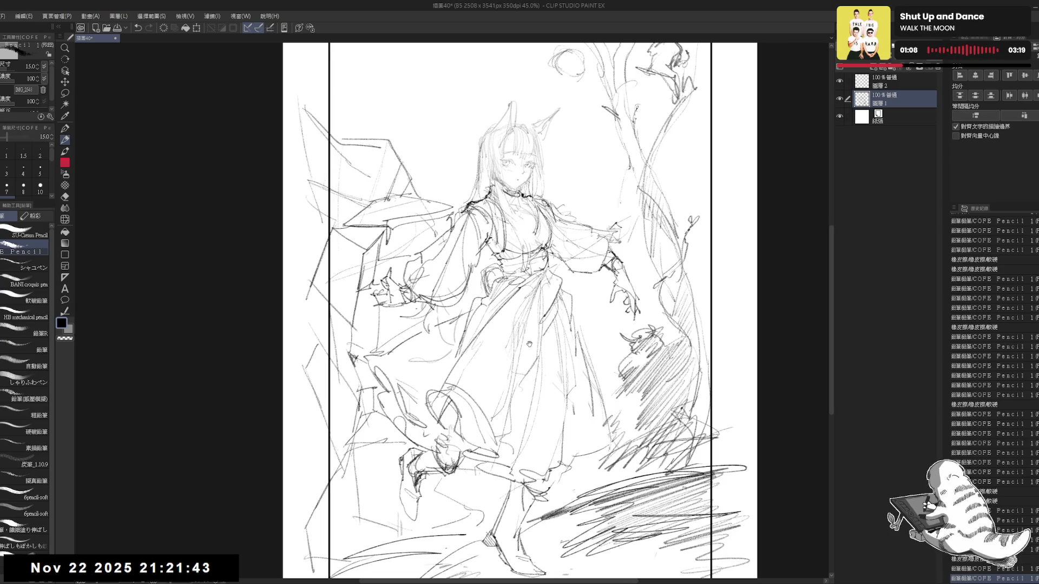
drag(530, 344, 532, 355)
scroll(531, 356, down, 2)
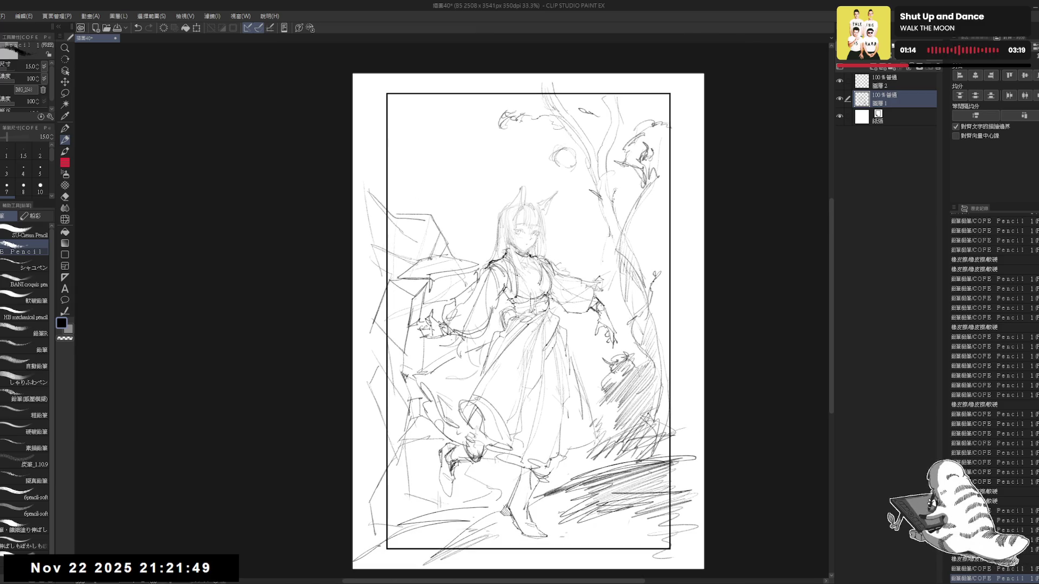
drag(602, 341, 596, 339)
scroll(548, 346, up, 2)
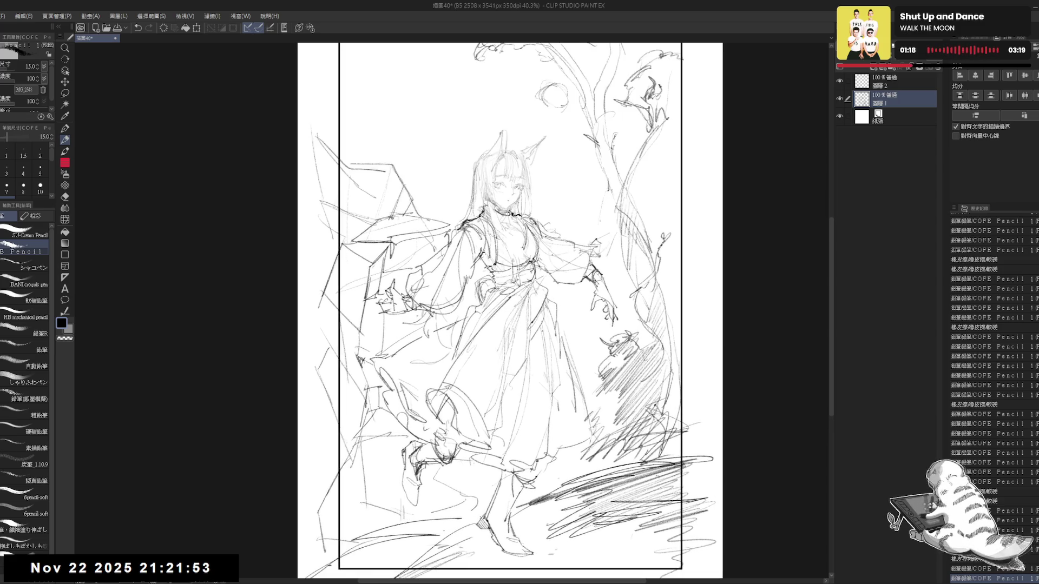
scroll(516, 223, up, 1)
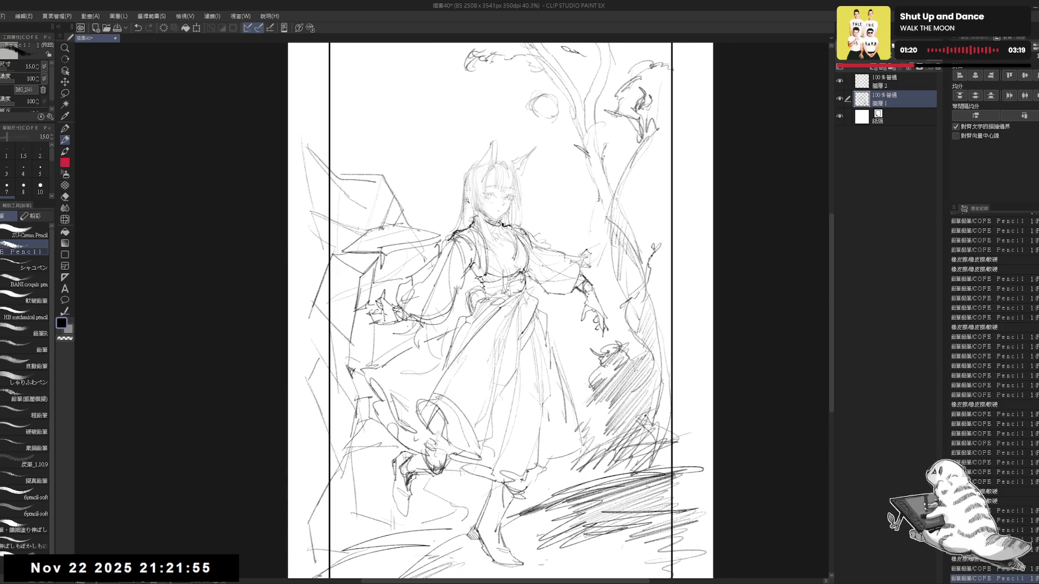
scroll(506, 255, up, 3)
key(e)
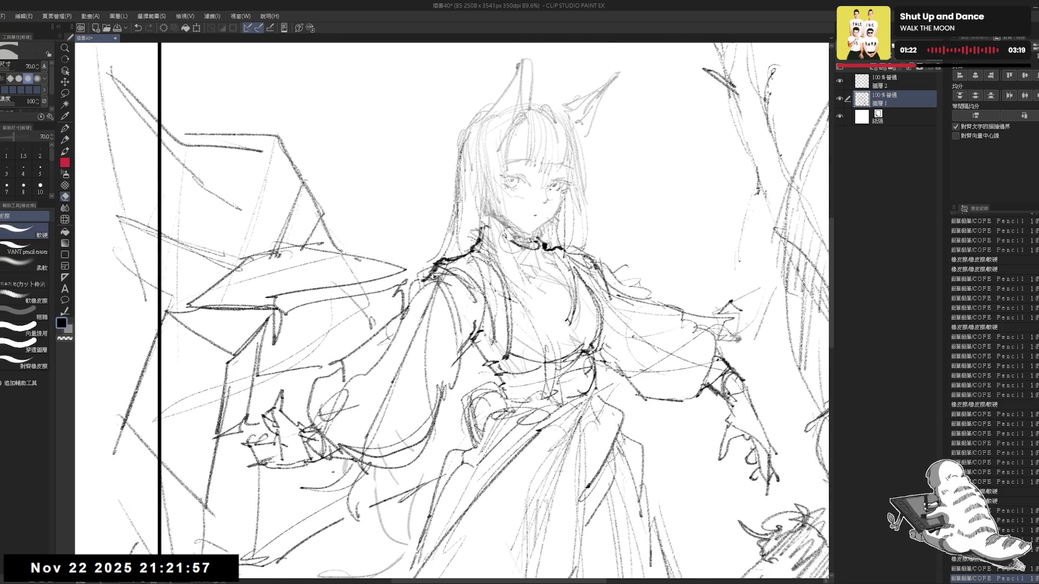
key(p)
mouse_move(504, 236)
mouse_down()
mouse_move(535, 252)
mouse_move(545, 244)
mouse_move(560, 260)
mouse_move(548, 240)
mouse_move(539, 262)
mouse_up()
key(ctrl+z)
key(ctrl+z)
key(e)
key(p)
mouse_move(545, 245)
mouse_down()
mouse_move(561, 280)
mouse_move(554, 252)
mouse_up()
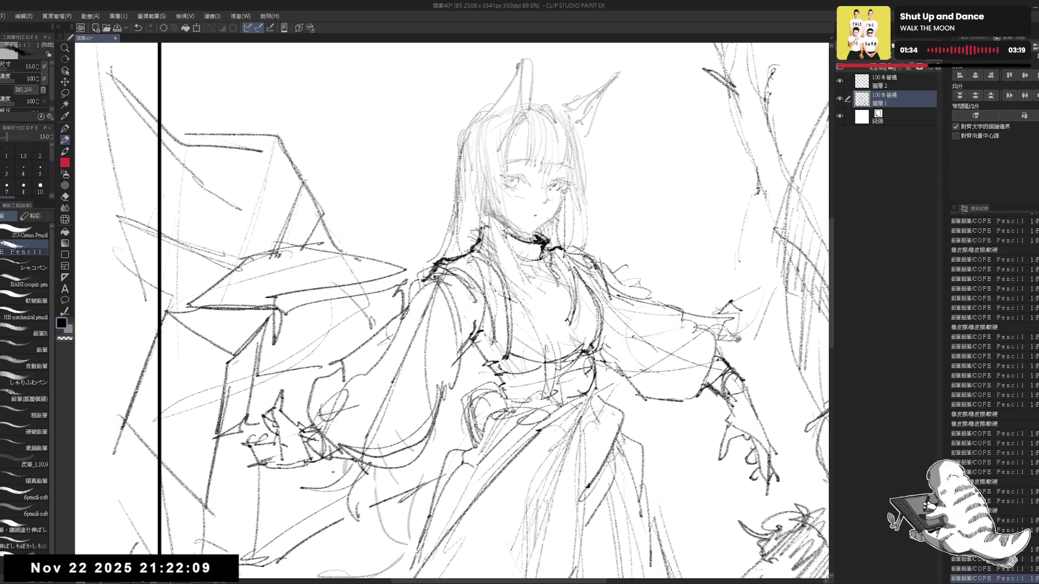
- Add a dark line on the upper sleeve and erase a mark near the right shoulder
scroll(597, 243, down, 5)
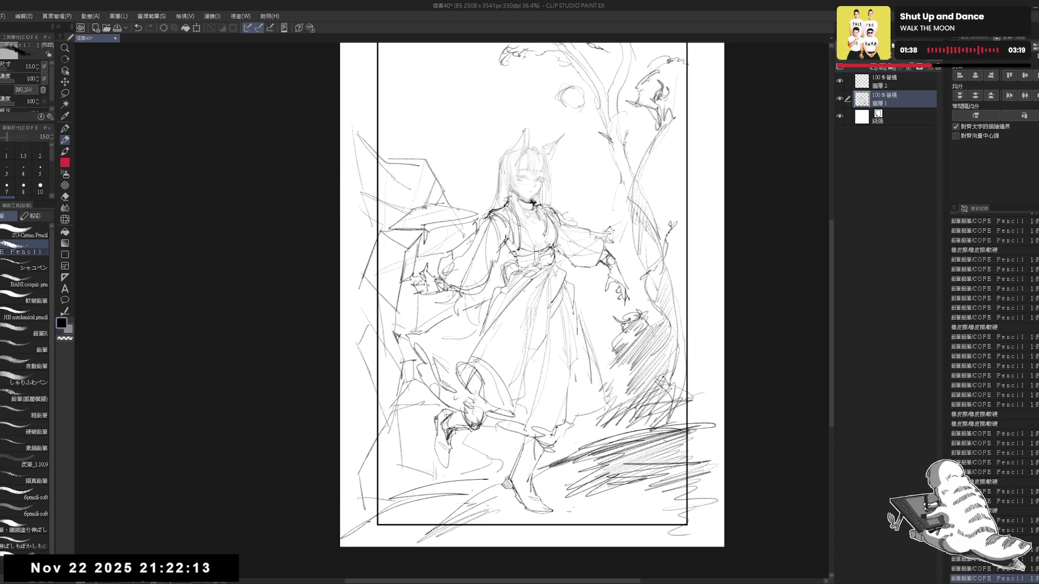
drag(494, 297, 439, 323)
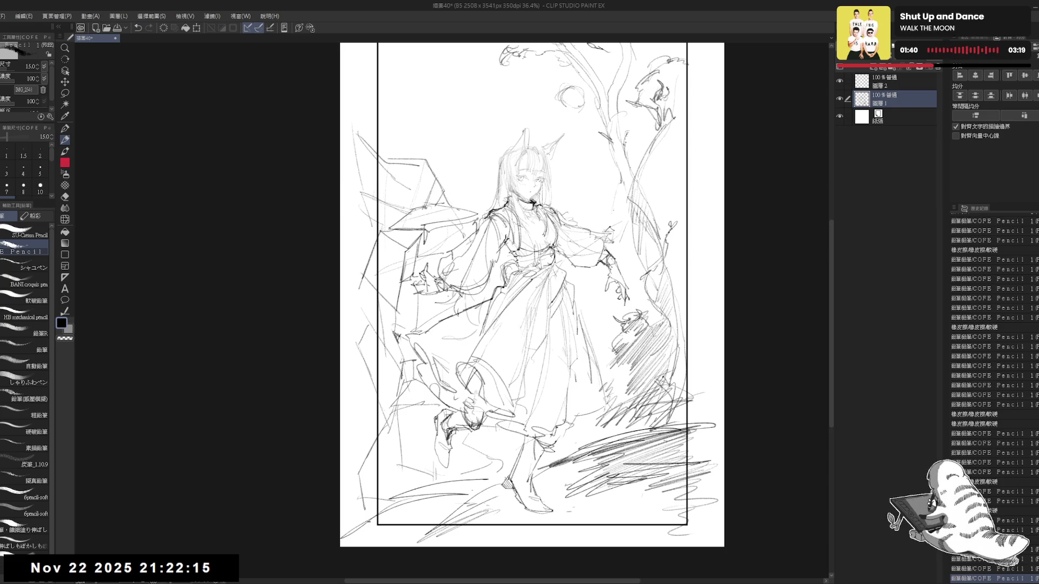
drag(530, 292, 524, 291)
key(e)
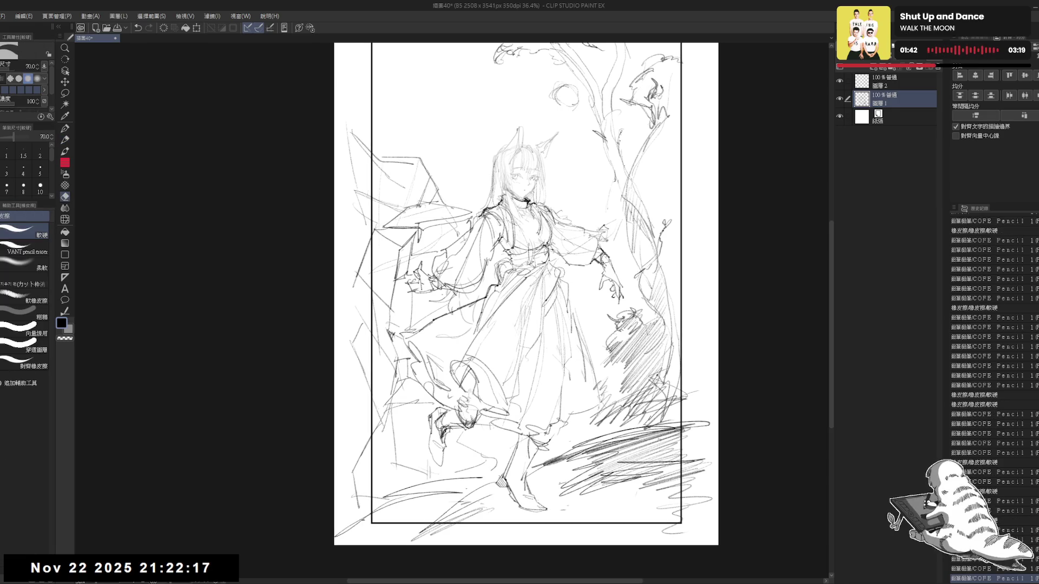
mouse_move(563, 261)
mouse_down()
mouse_move(547, 277)
mouse_move(566, 306)
mouse_up()
key(p)
- Erase a stray stroke beside the dress and add short strokes along the dress
key(e)
key(p)
key(e)
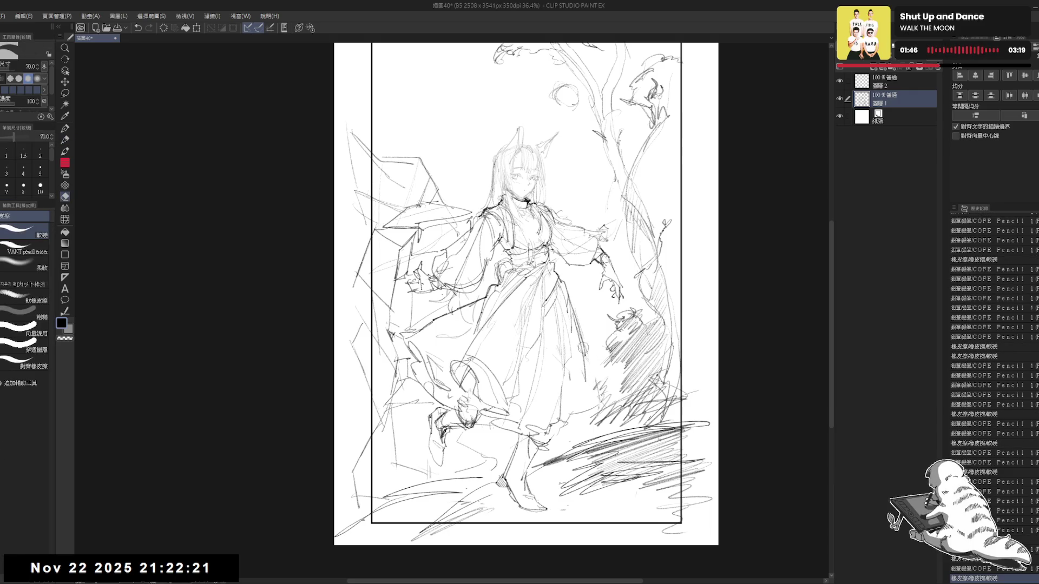
mouse_move(565, 303)
mouse_down()
mouse_move(583, 357)
mouse_move(581, 414)
mouse_up()
key(p)
drag(576, 339, 595, 403)
mouse_move(585, 401)
mouse_down()
mouse_move(596, 417)
mouse_move(580, 411)
mouse_move(565, 334)
mouse_move(552, 360)
mouse_up()
scroll(572, 285, up, 3)
key(r)
- Sketch strokes across the chest and waist, undoing the stray waist strokes
key(p)
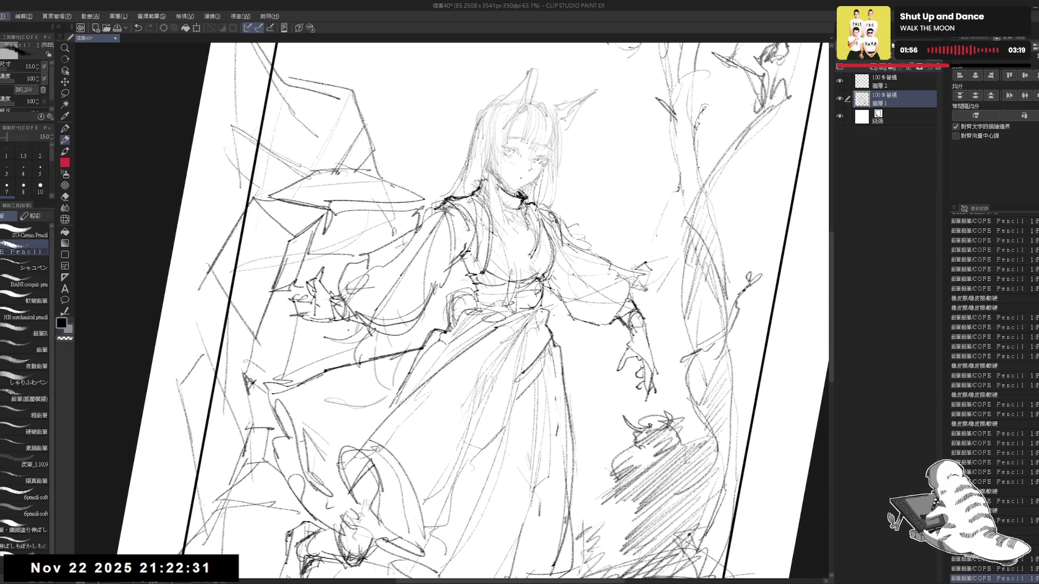
mouse_move(520, 314)
mouse_down()
mouse_move(504, 304)
mouse_move(562, 331)
mouse_up()
scroll(548, 297, up, 2)
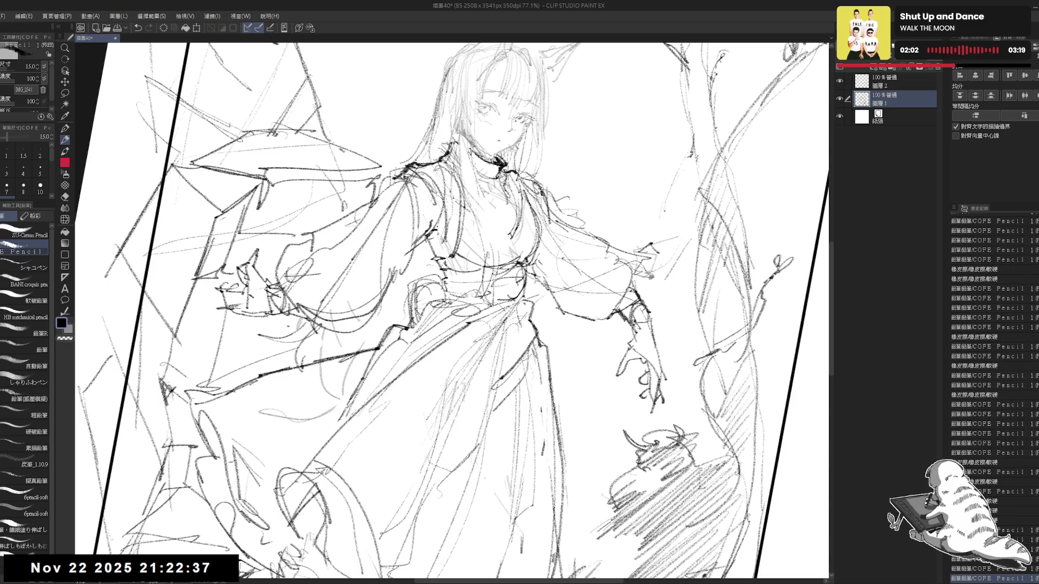
drag(458, 162, 441, 176)
drag(509, 206, 485, 243)
drag(533, 272, 523, 295)
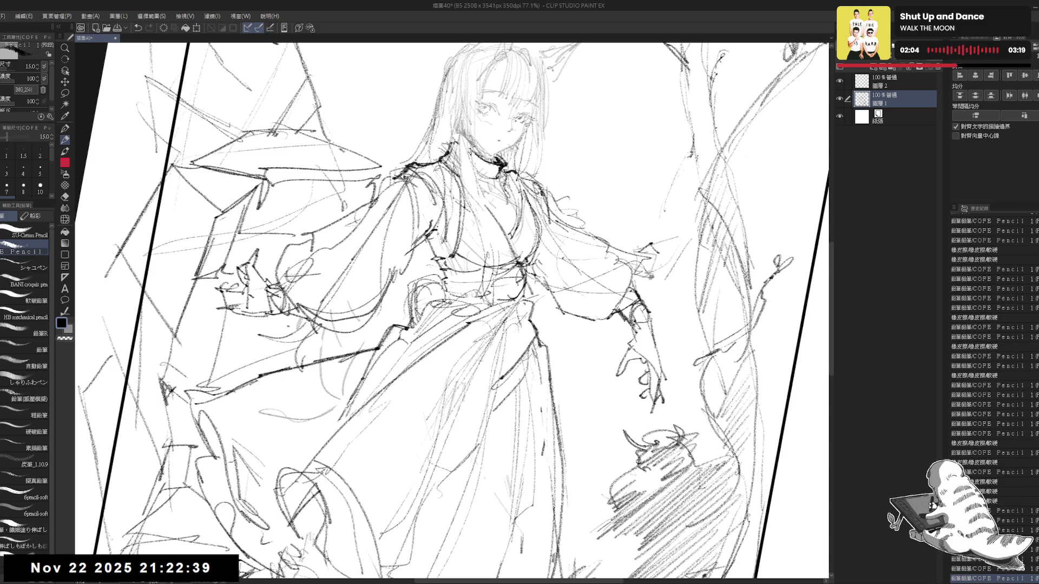
key(ctrl+z)
mouse_move(480, 200)
mouse_down()
mouse_move(512, 263)
mouse_move(560, 311)
mouse_move(571, 362)
mouse_move(558, 311)
mouse_move(533, 325)
mouse_move(569, 320)
mouse_up()
key(ctrl+z)
- Straighten and zoom out to view the whole sketch, then select the upper Layer 2
key(ctrl+0)
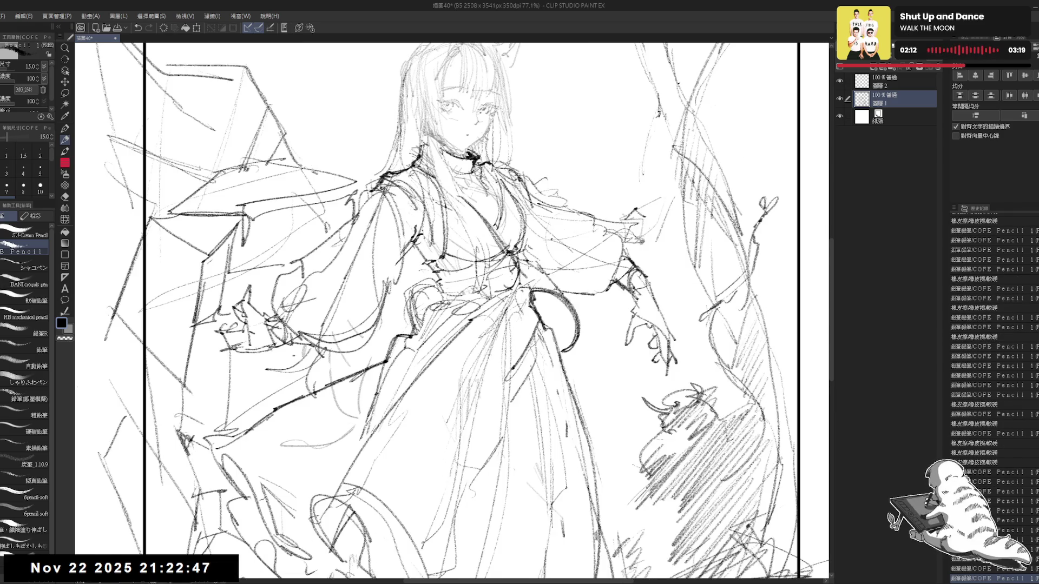
key(ctrl+minus)
key(ctrl+minus)
key(ctrl+minus)
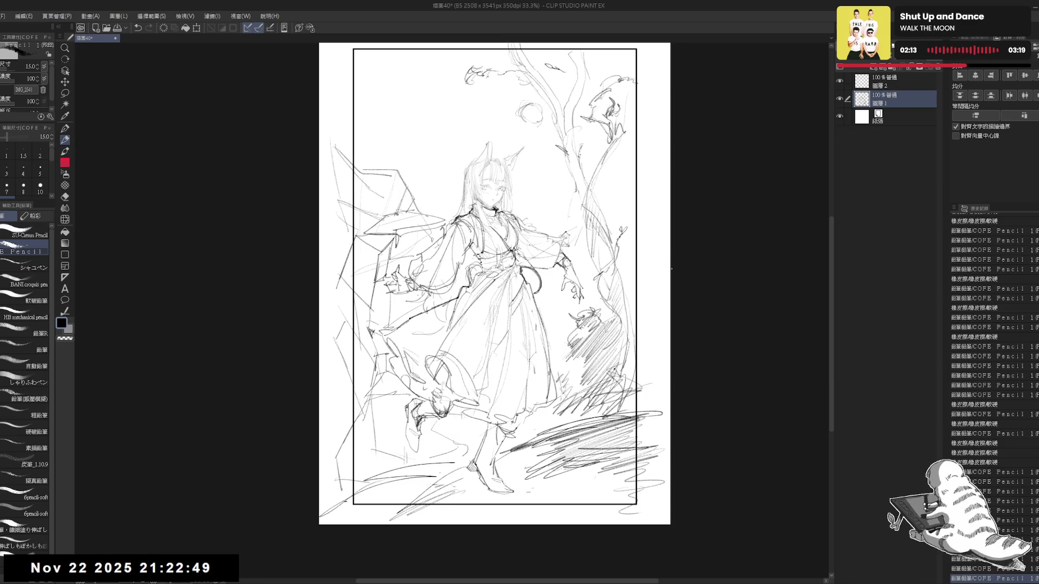
scroll(540, 190, up, 2)
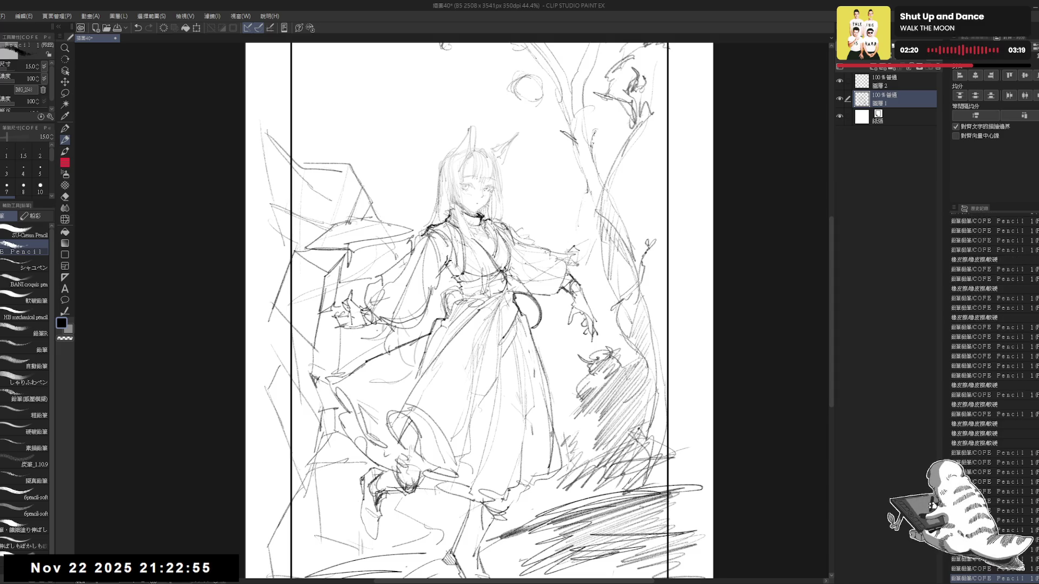
drag(476, 324, 488, 308)
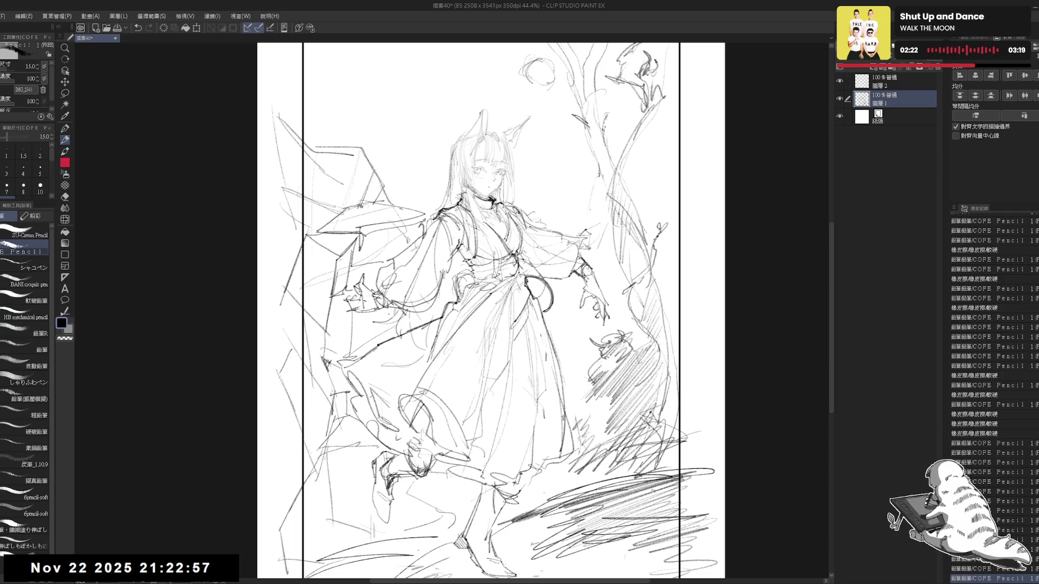
scroll(577, 357, down, 1)
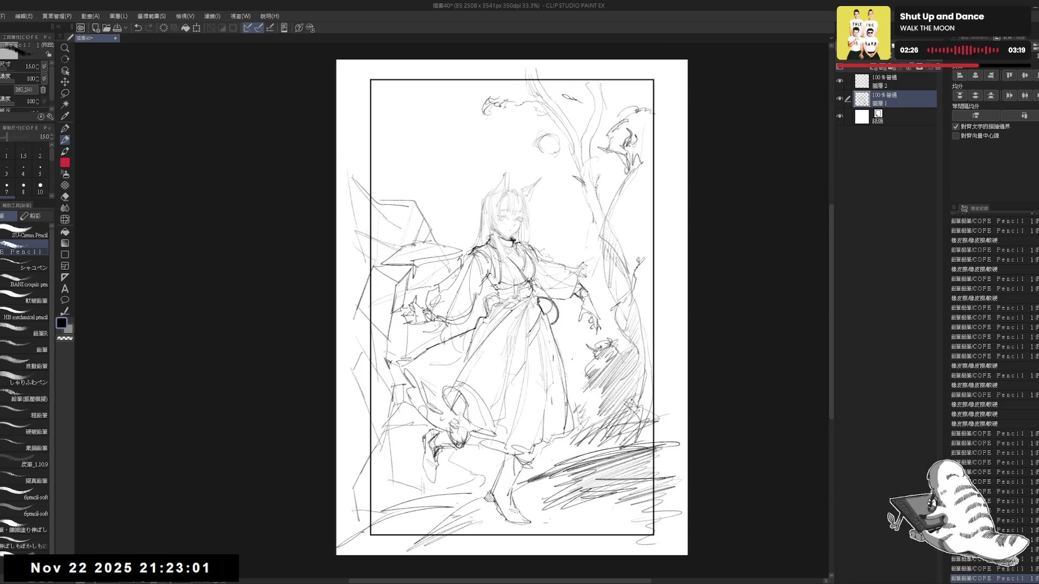
scroll(508, 336, up, 2)
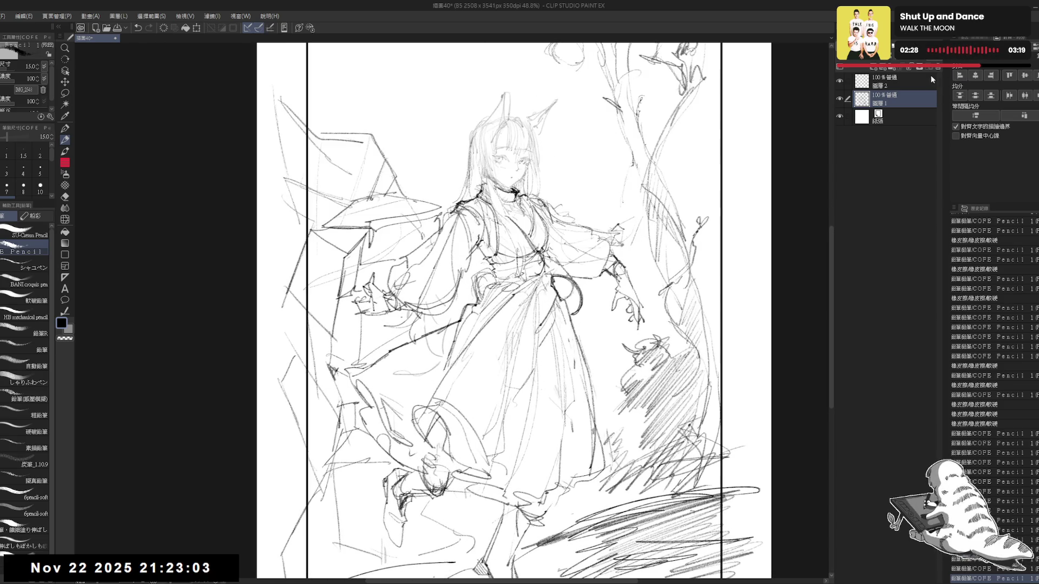
drag(700, 184, 673, 184)
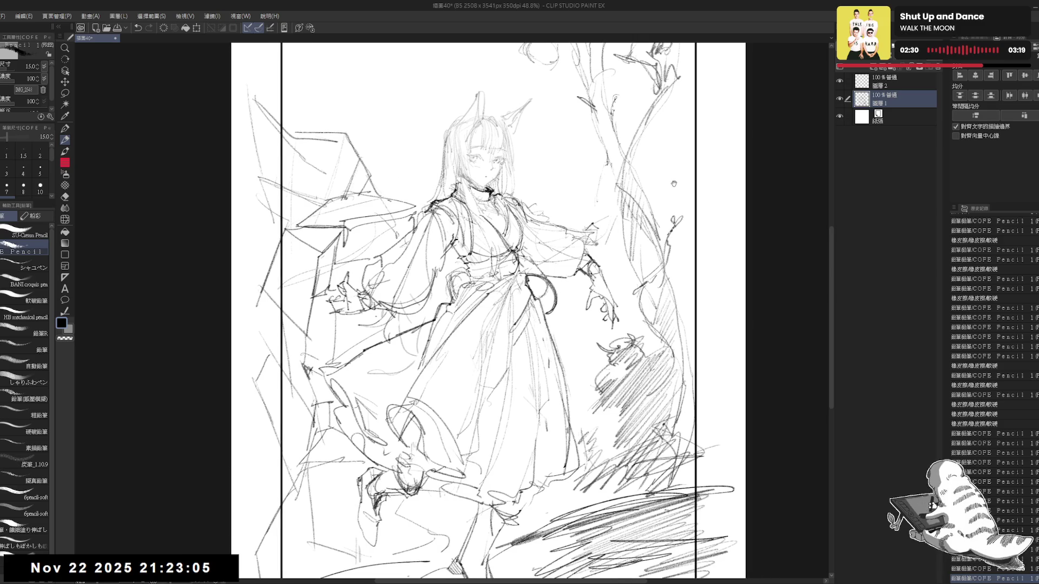
scroll(674, 184, down, 2)
key(alt+bracketright)
scroll(646, 150, up, 1)
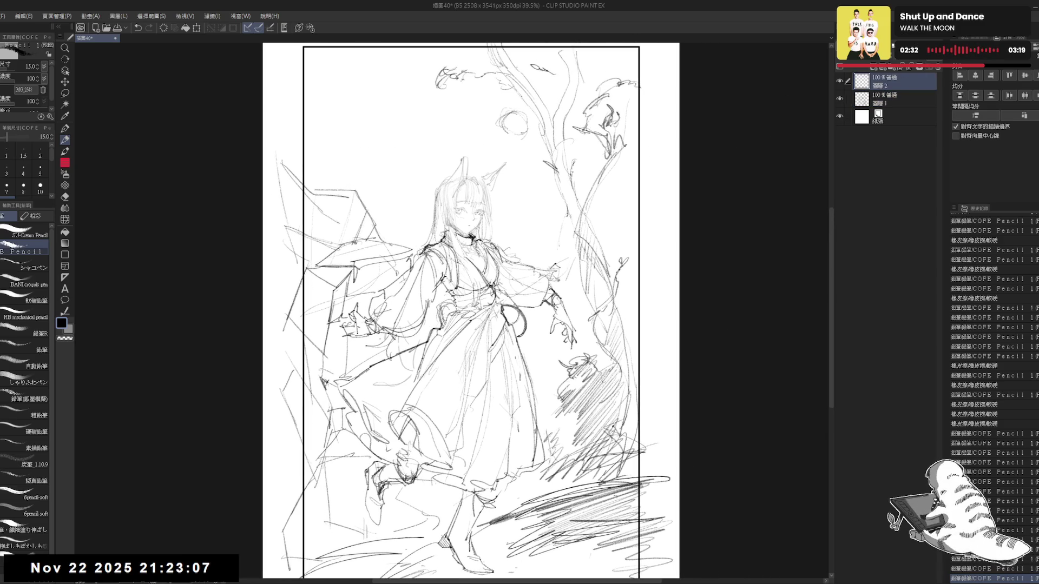
- Fade the Layer 1 sketch to 62% opacity and tint it light blue with Layer Color
click(980, 38)
click(893, 97)
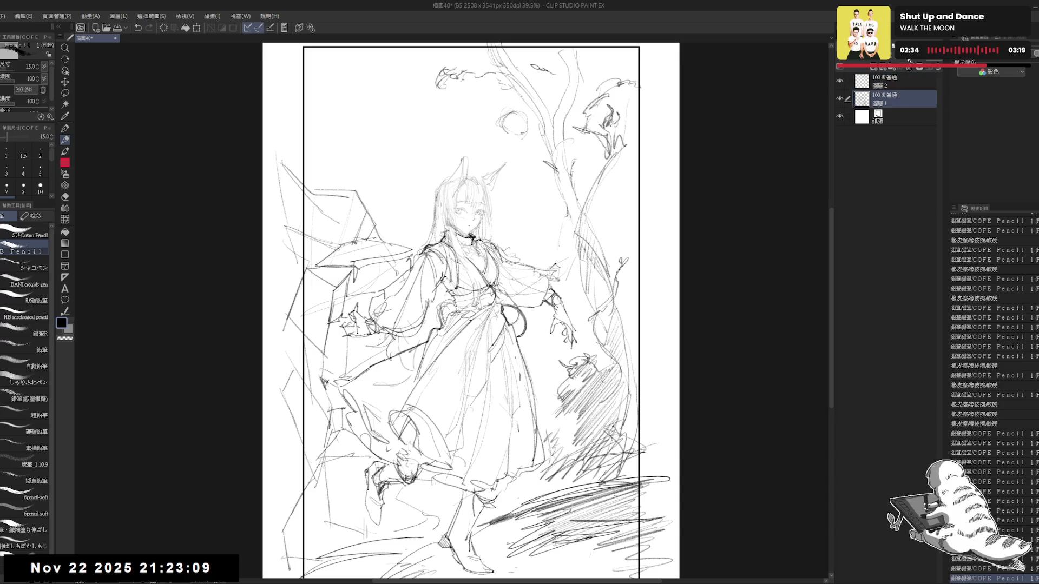
click(911, 62)
click(898, 62)
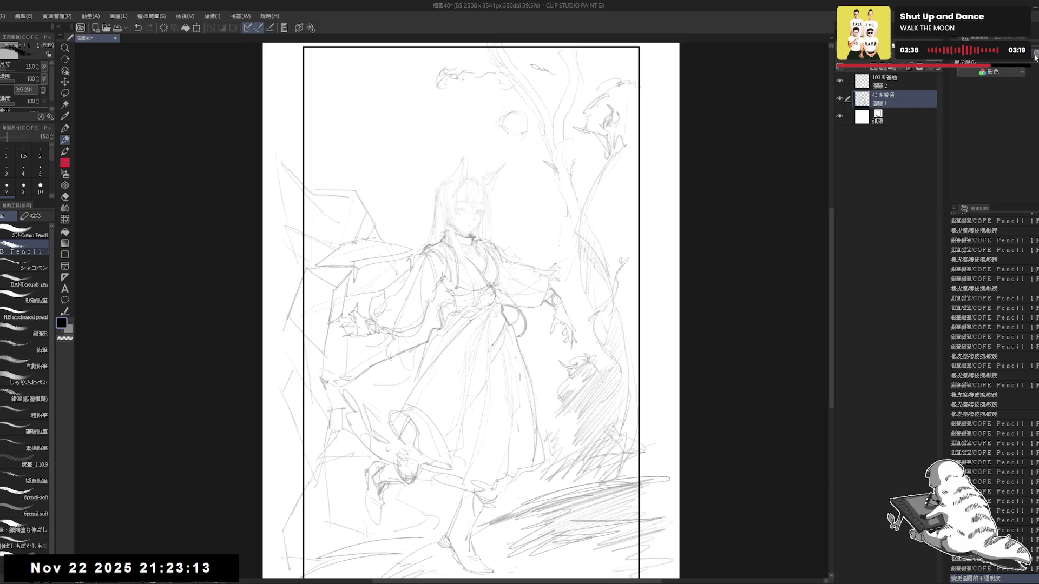
click(1035, 55)
click(915, 62)
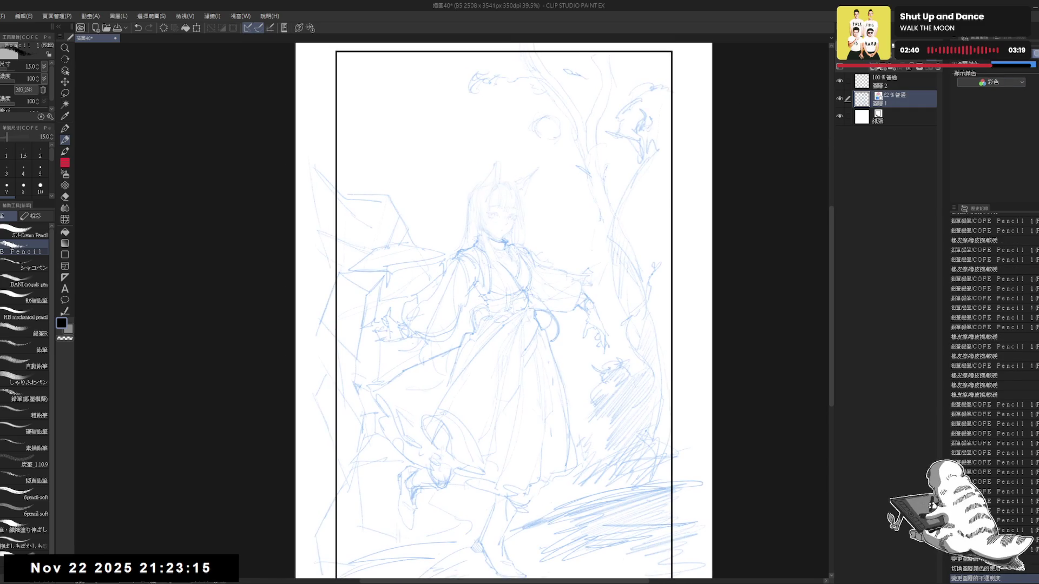
- Add a new empty inking layer and move it to the top of the stack
key(ctrl+shift+n)
scroll(527, 227, up, 3)
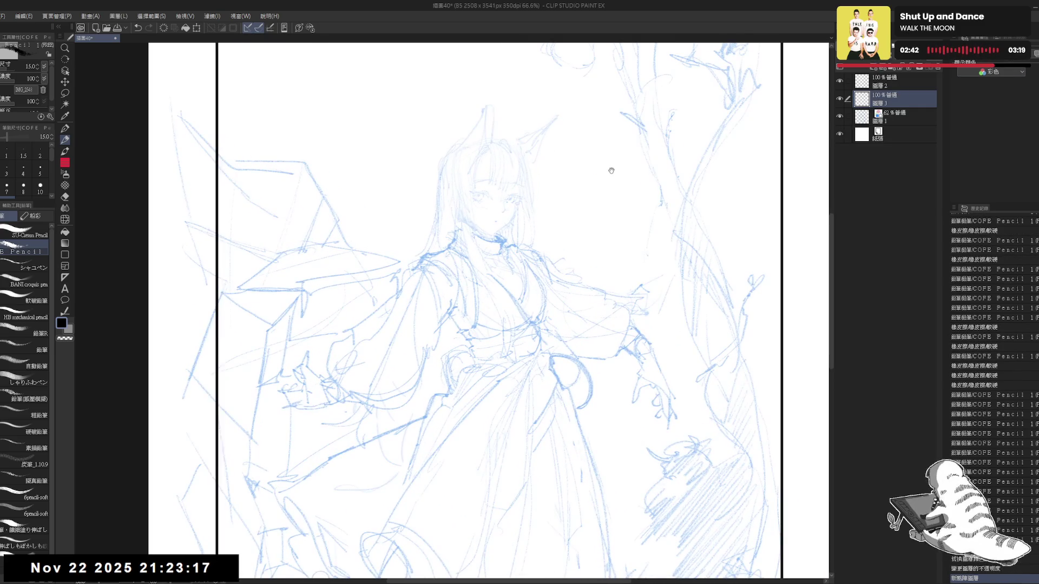
drag(611, 170, 615, 181)
drag(885, 99, 894, 76)
scroll(547, 214, up, 1)
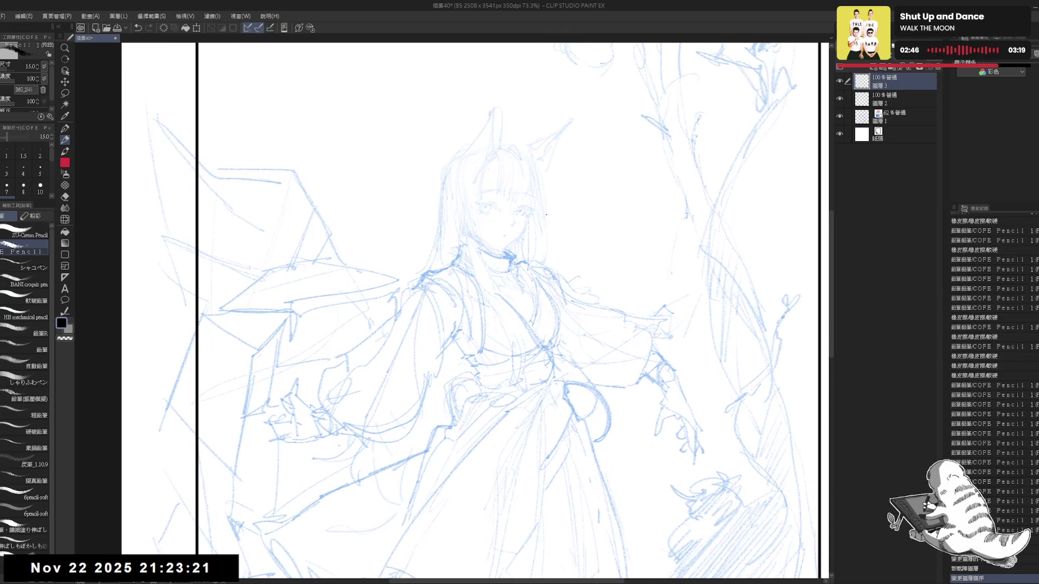
- Ink the right eye's upper lid line with the SU-Cream Pencil at size 4
click(30, 233)
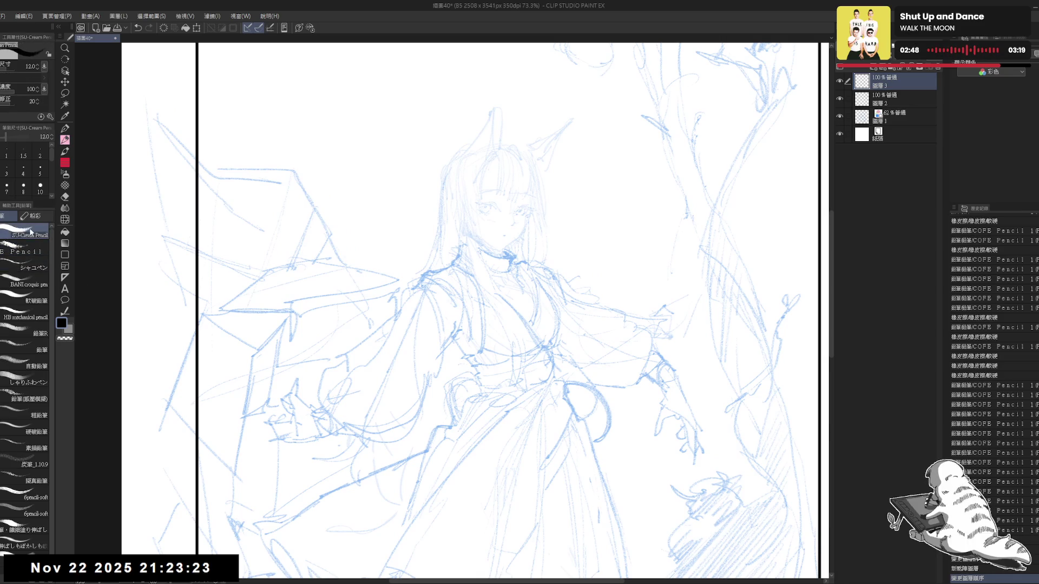
click(37, 175)
scroll(525, 252, up, 7)
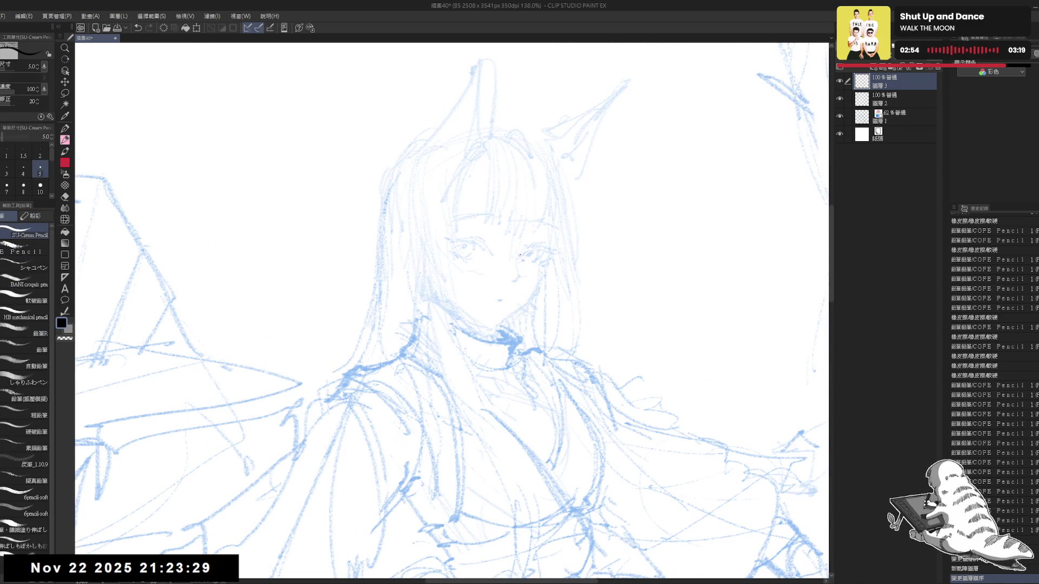
click(518, 256)
key(bracketleft)
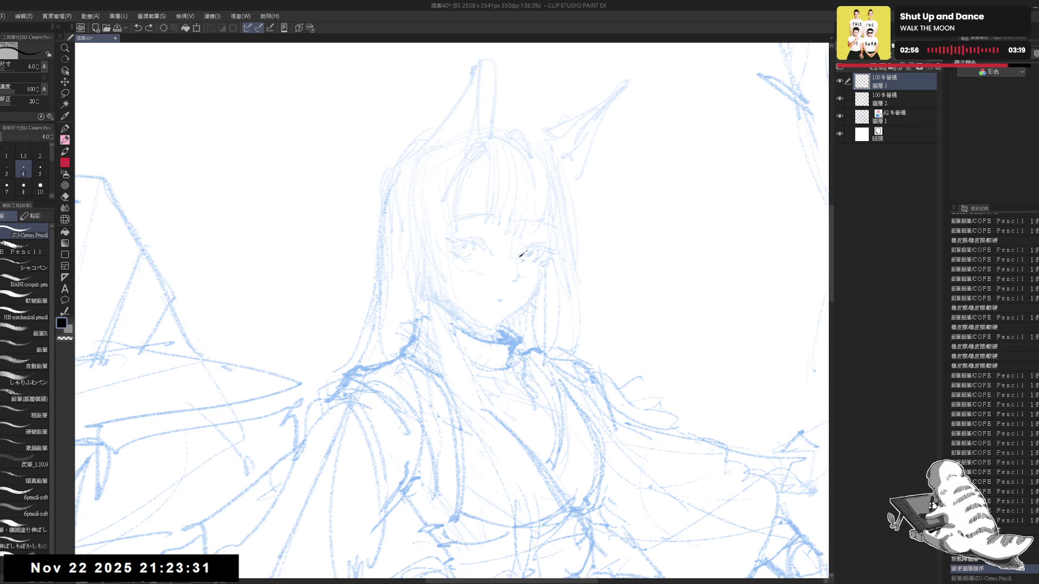
drag(520, 257, 538, 250)
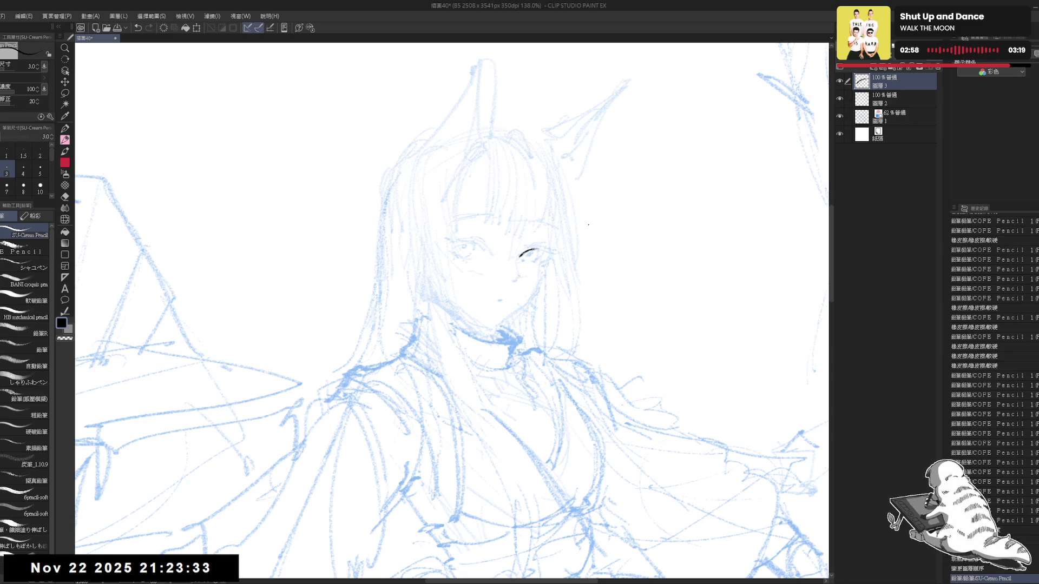
- Erase part of the inked eye line with a size-100 eraser, then return to a size-3 pencil
key(ctrl+0)
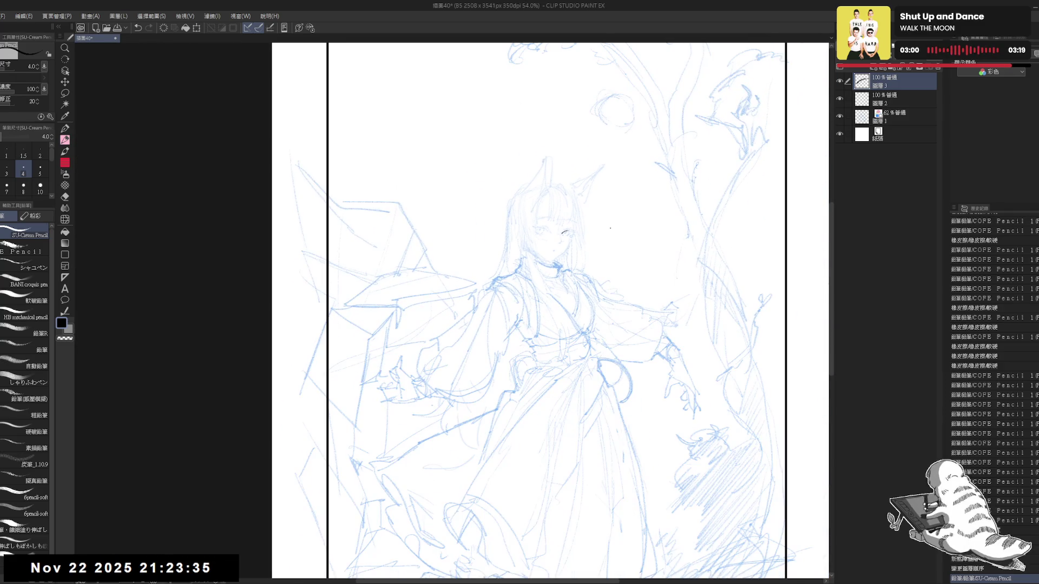
scroll(611, 228, up, 2)
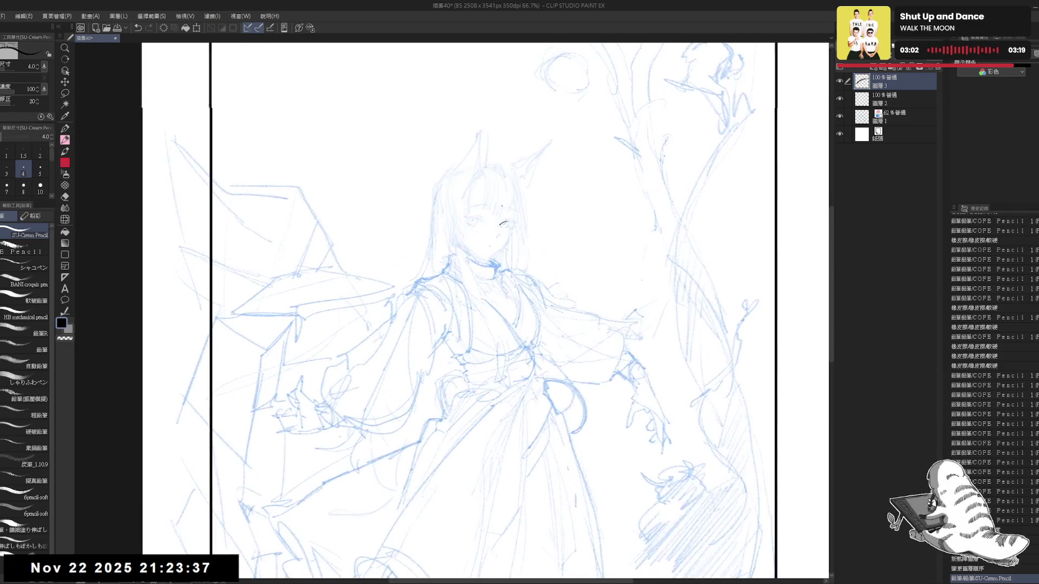
scroll(503, 208, up, 2)
drag(486, 310, 490, 324)
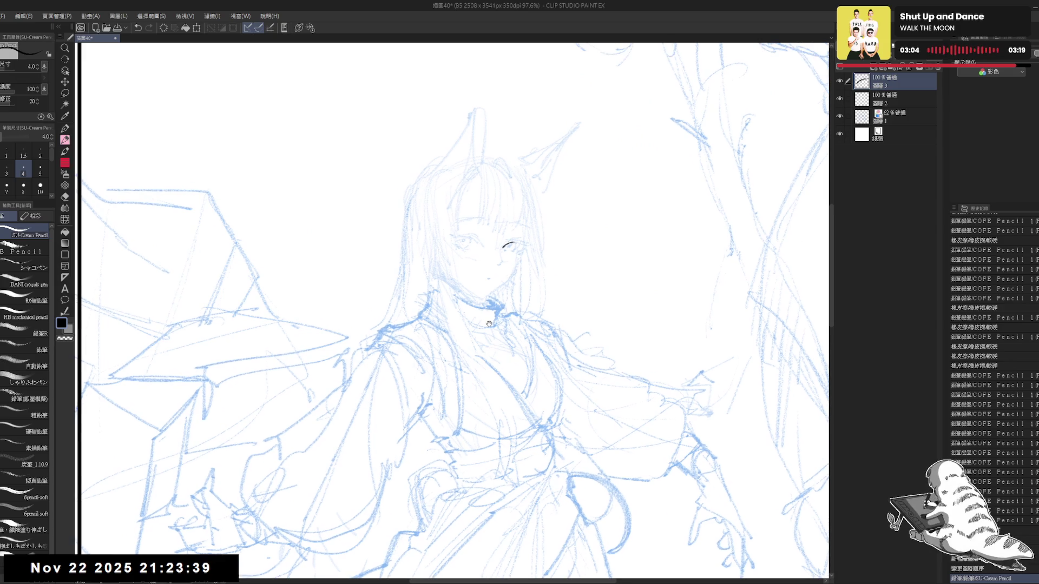
key(minus)
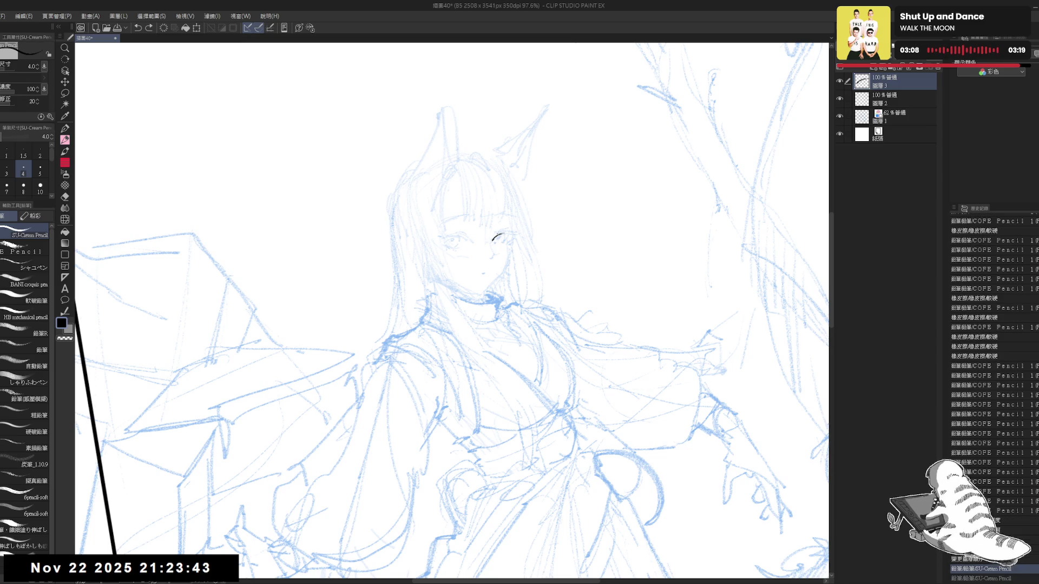
scroll(510, 247, up, 2)
key(e)
drag(510, 248, 490, 253)
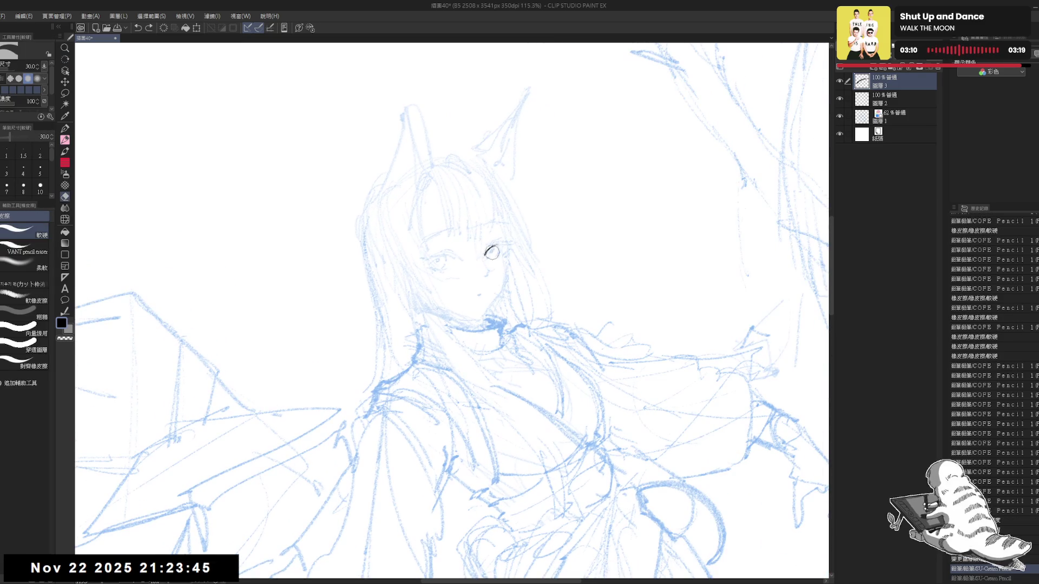
click(40, 185)
key(p)
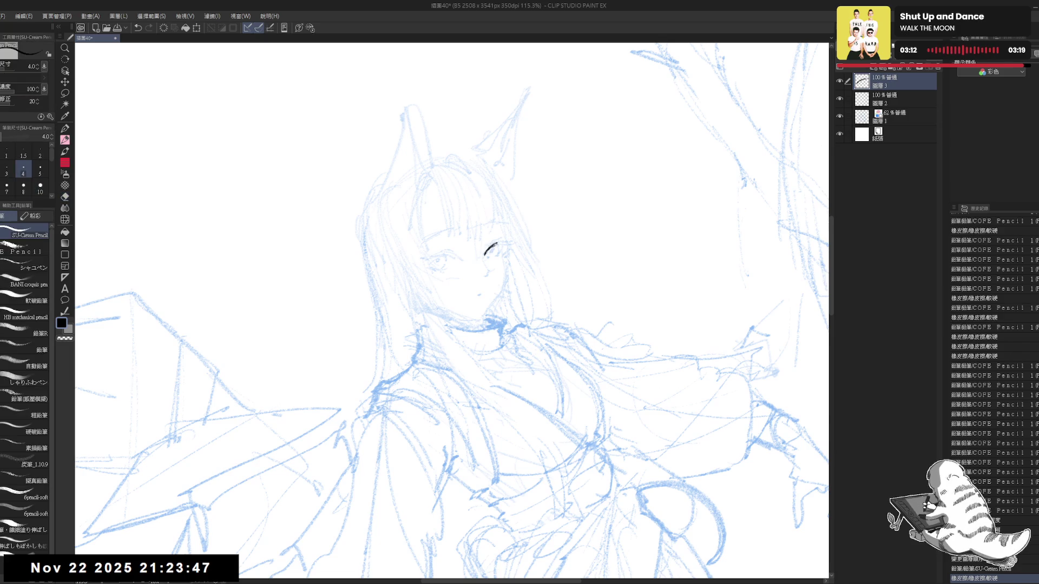
key(bracketleft)
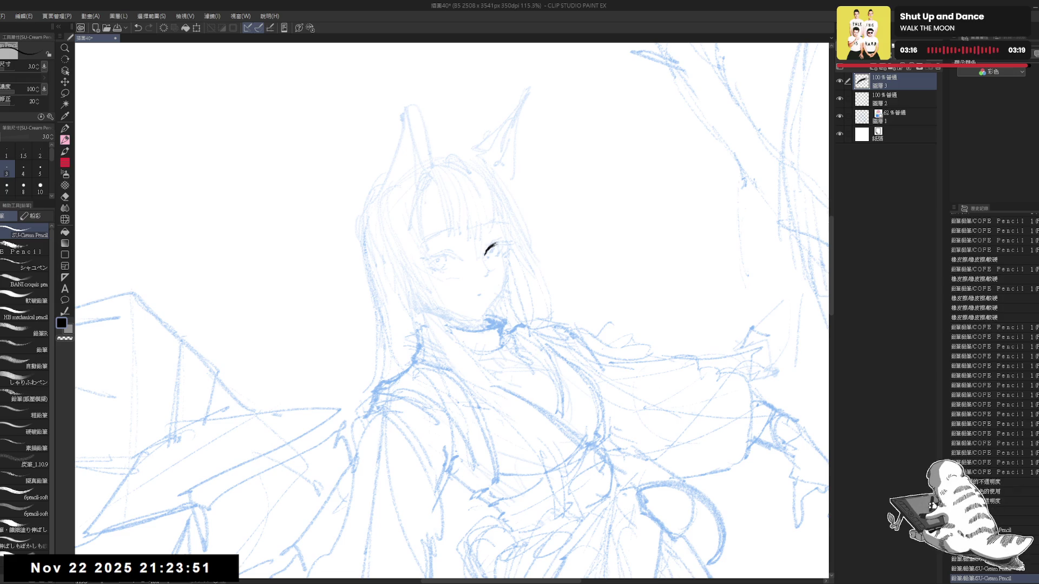
key(asciicircum)
scroll(539, 287, down, 10)
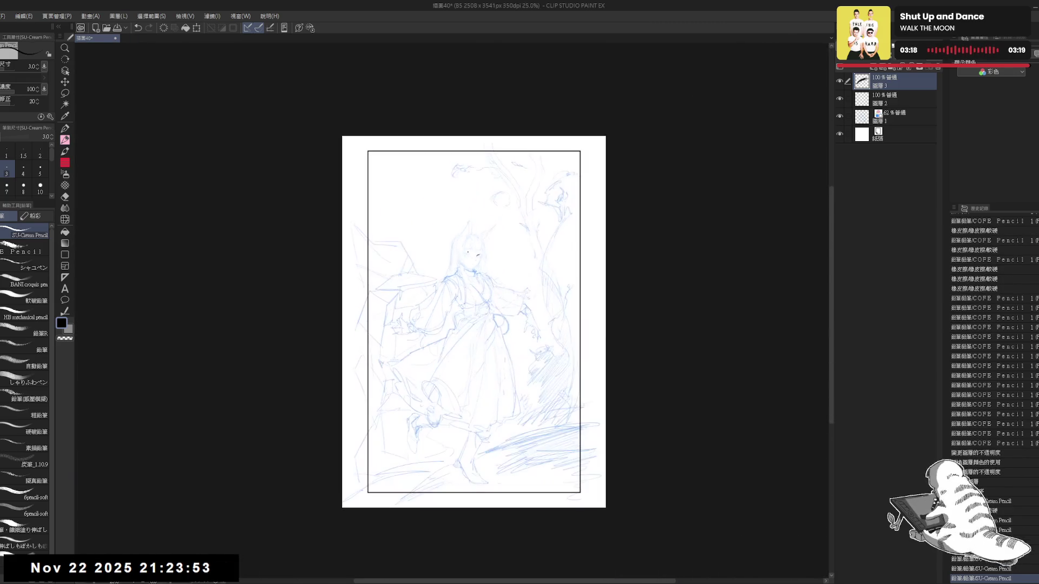
- Extend the canvas up and to the right to 2942x4154
mouse_move(550, 305)
mouse_down()
mouse_move(539, 286)
mouse_move(549, 298)
mouse_up()
scroll(478, 278, up, 1)
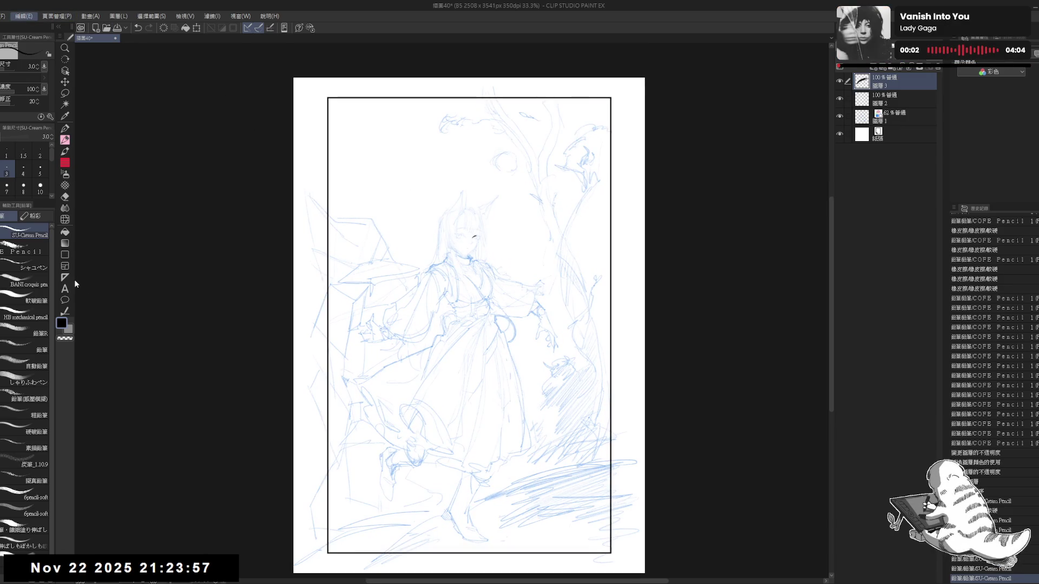
key(ctrl+alt+c)
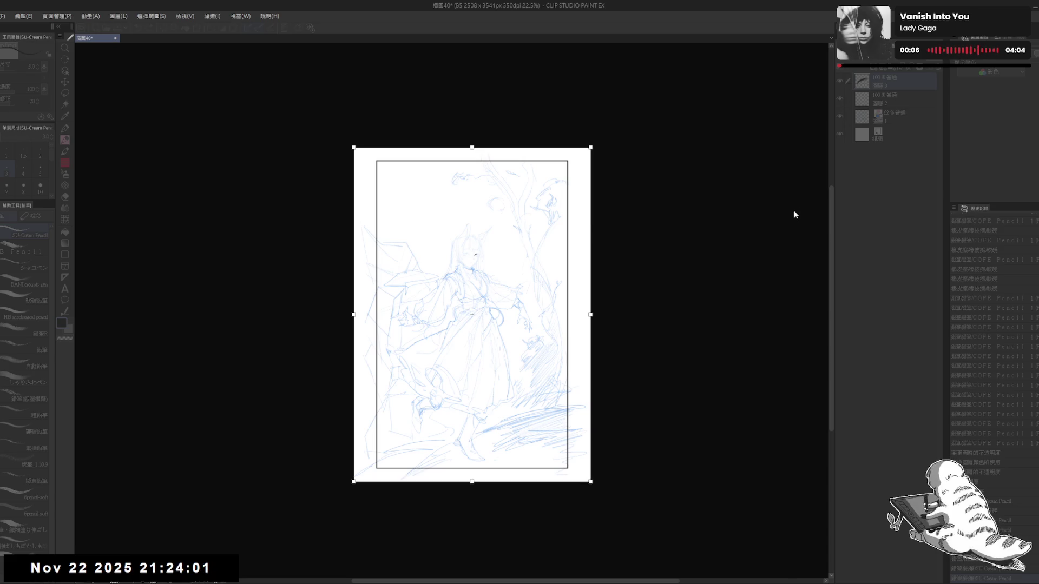
drag(587, 152, 637, 115)
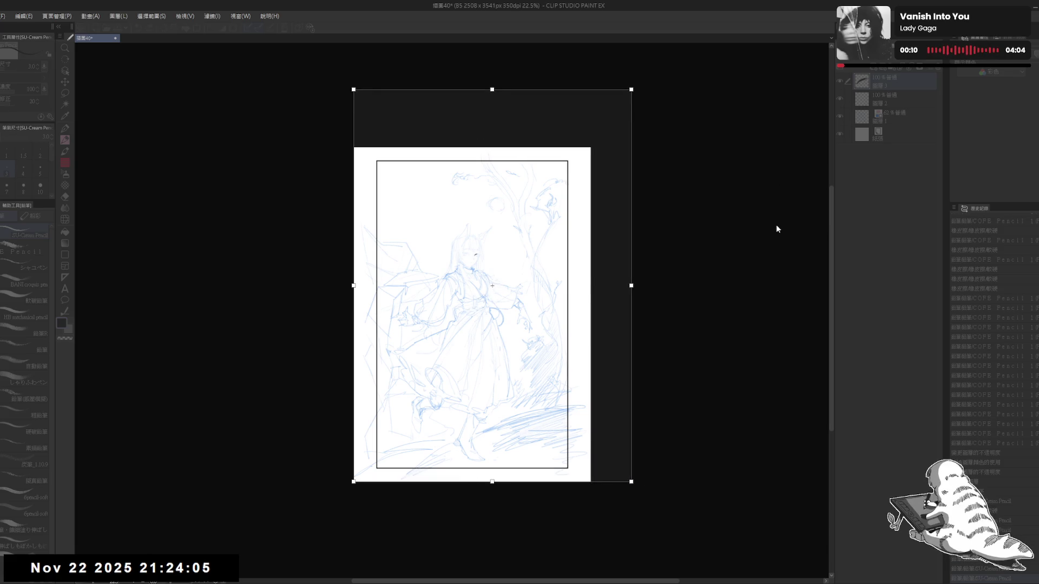
key(Return)
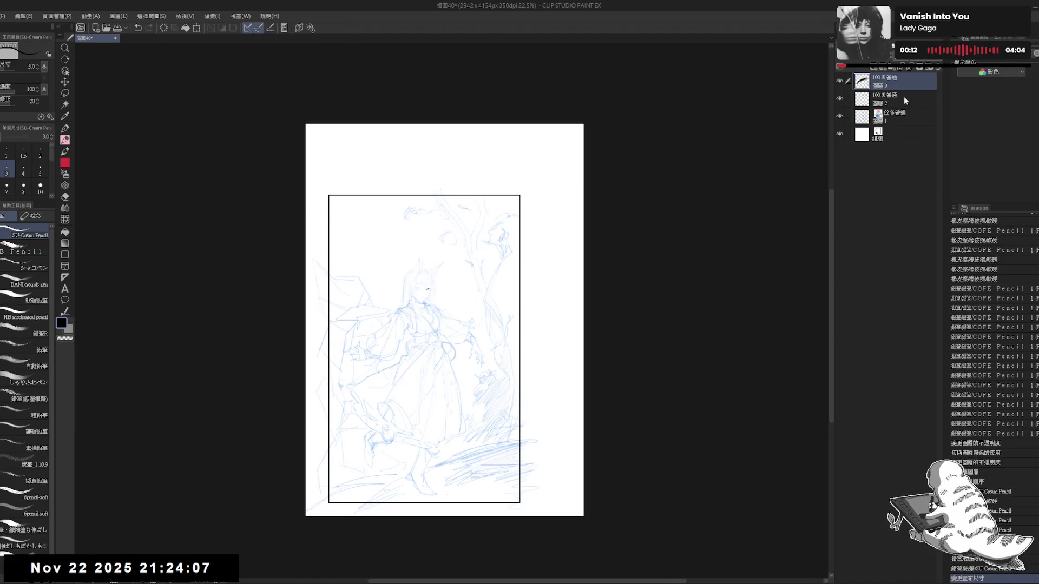
- Clear the inked eye from the top layer and scale Layers 1 and 2 up to fill the canvas
key(Delete)
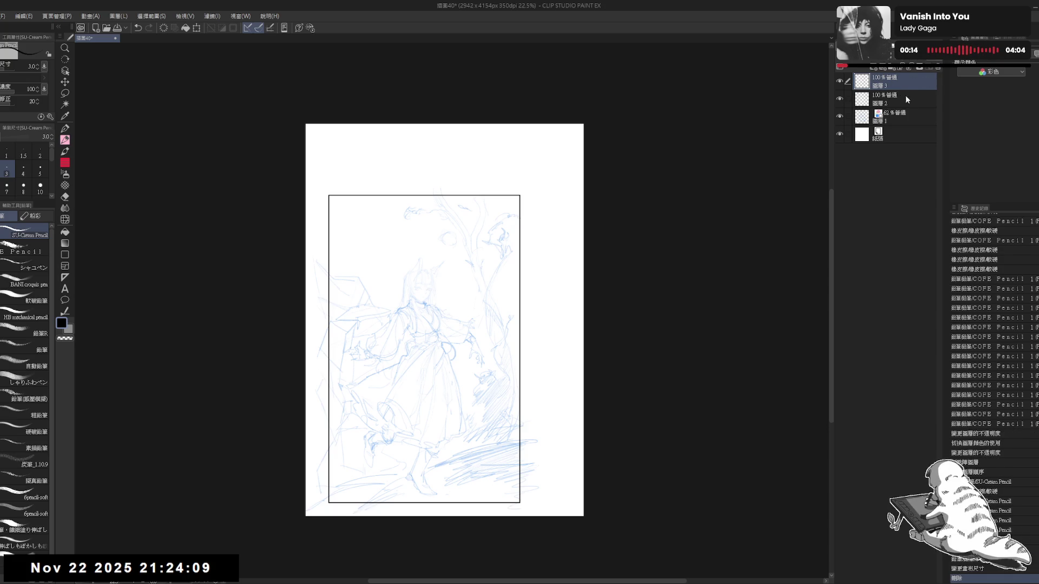
click(907, 100)
shift+click(907, 117)
key(ctrl+t)
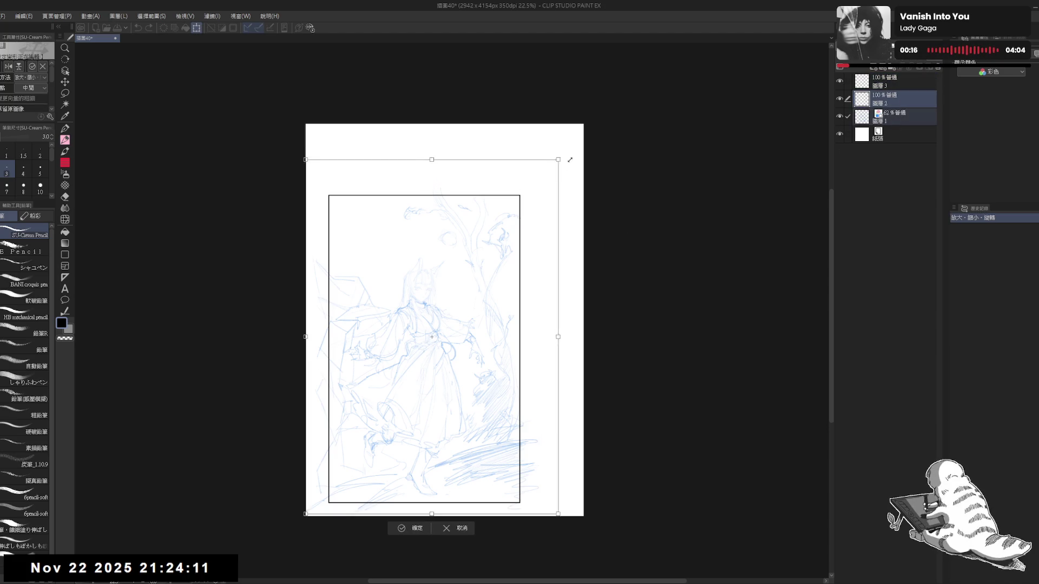
drag(570, 159, 618, 114)
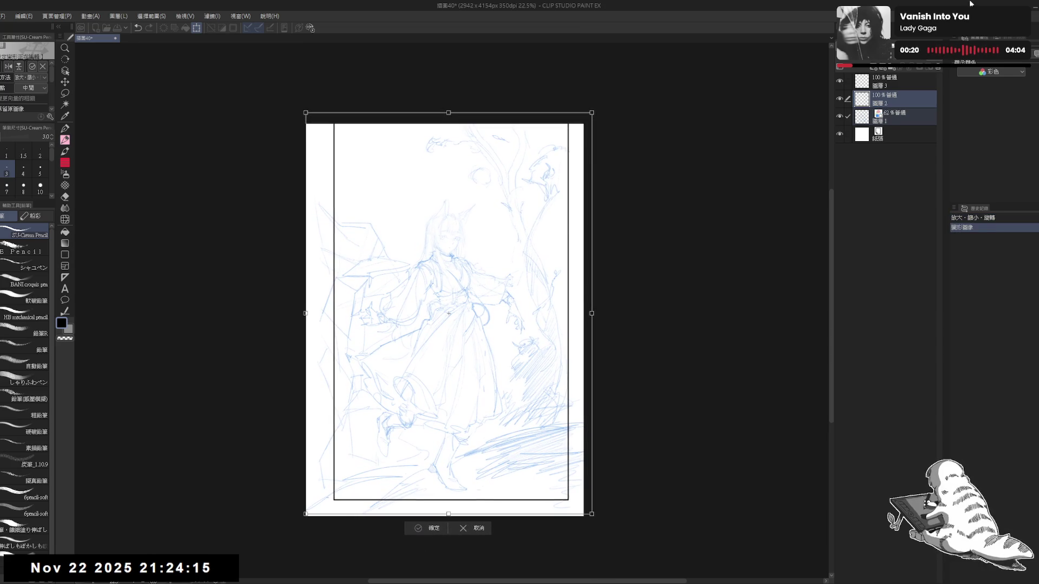
key(Return)
- Centre the enlarged sketch horizontally and vertically on the page and make the empty top layer active
click(1028, 77)
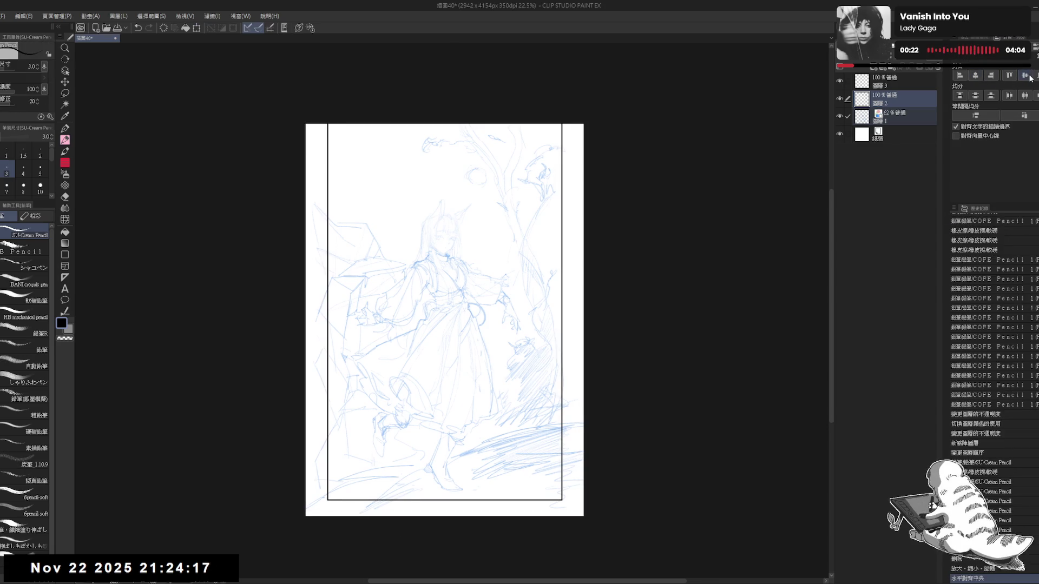
click(1010, 96)
scroll(474, 191, up, 2)
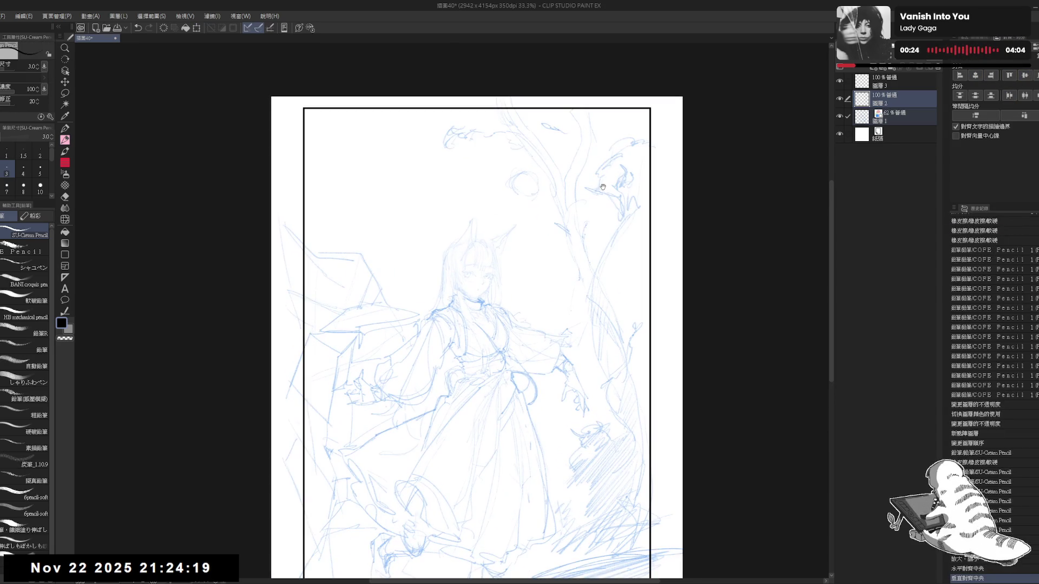
drag(602, 187, 604, 179)
click(894, 85)
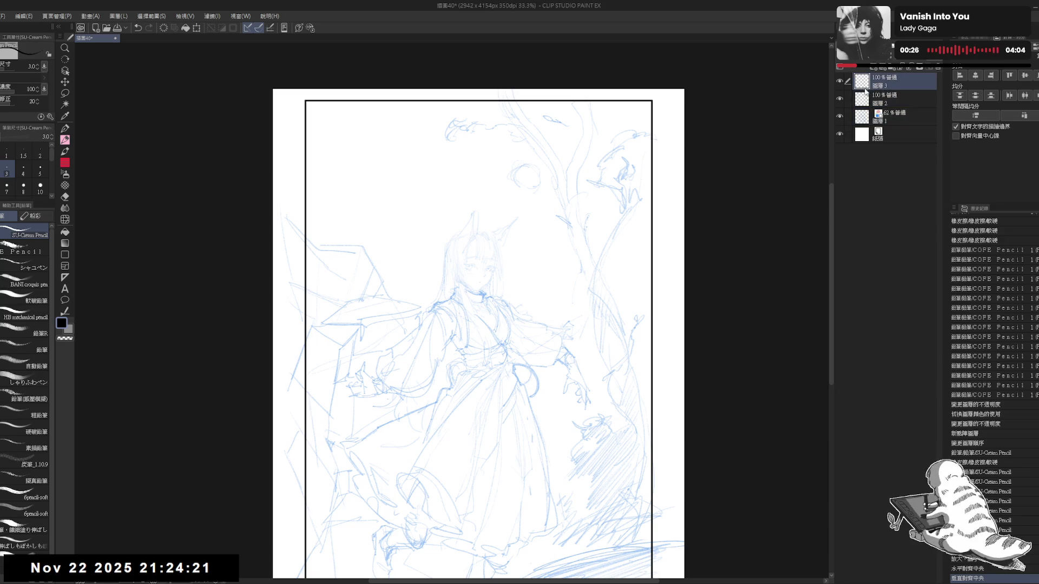
drag(483, 186, 483, 187)
scroll(483, 187, up, 2)
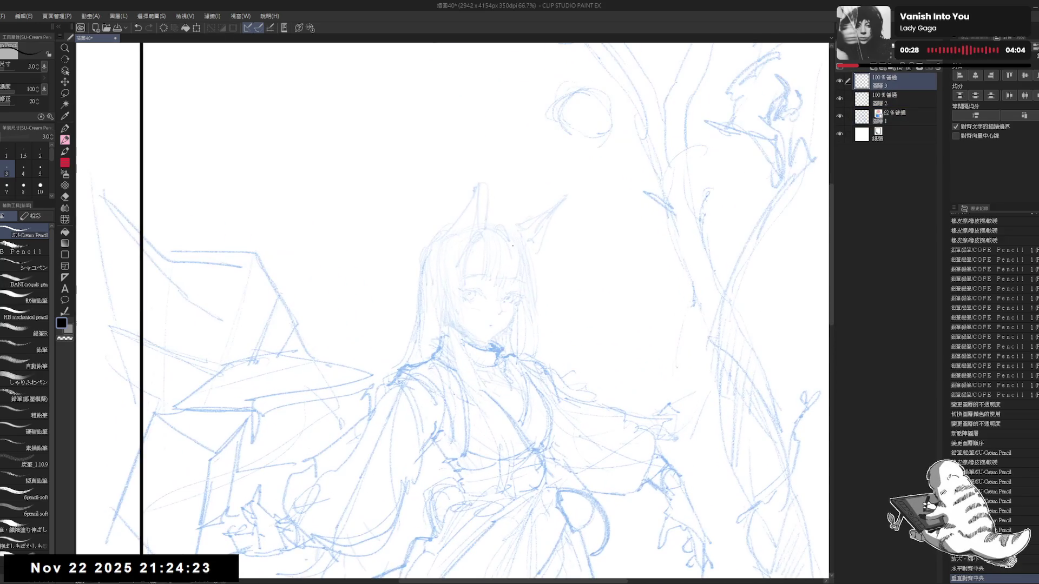
- Draw an upward-arcing upper lash stroke over the eye with the pencil at size 4
key(r)
drag(437, 331, 416, 356)
key(p)
drag(462, 235, 460, 246)
click(23, 171)
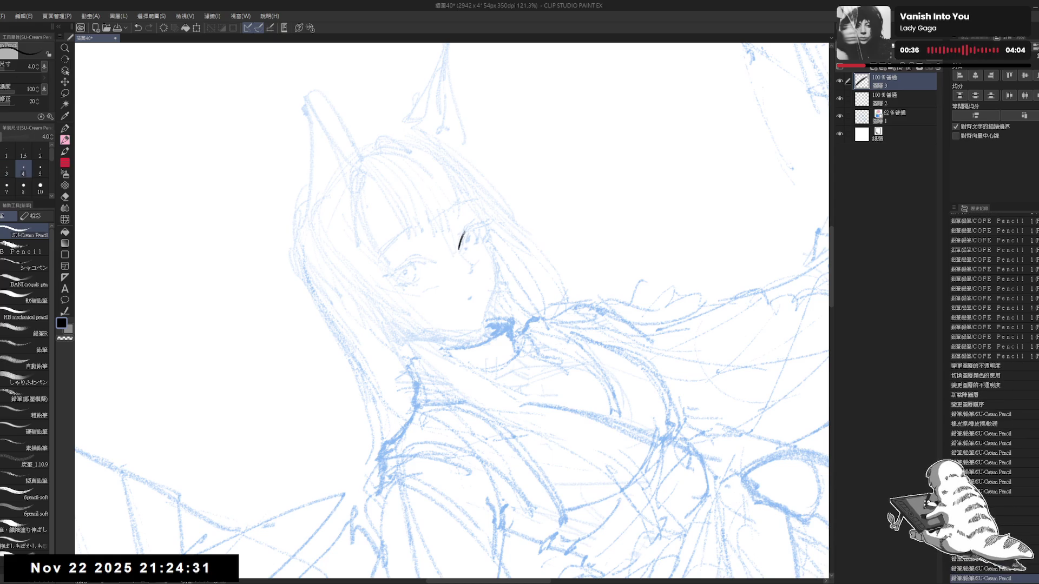
drag(462, 240, 481, 226)
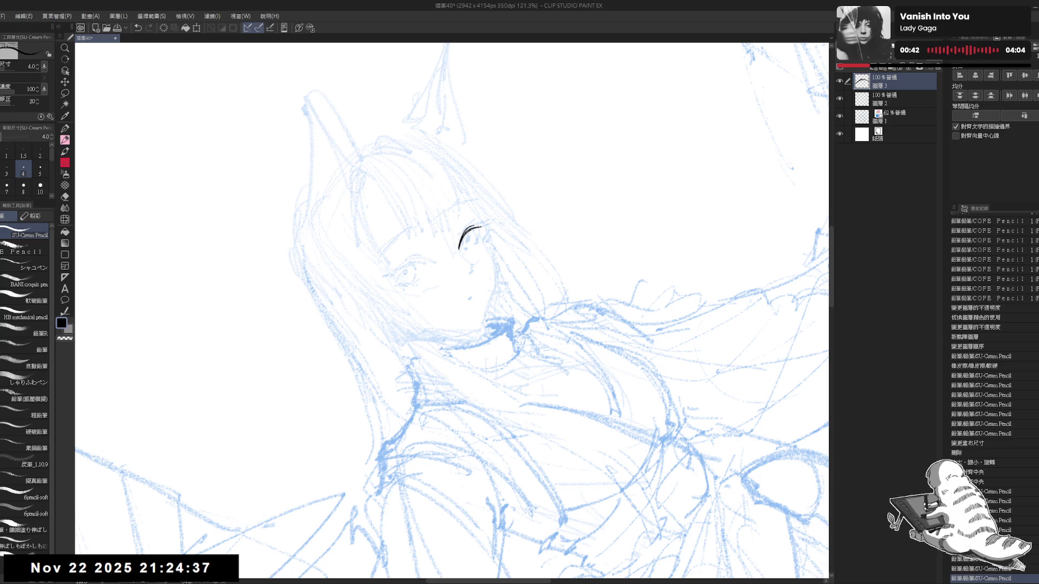
key(bracketleft)
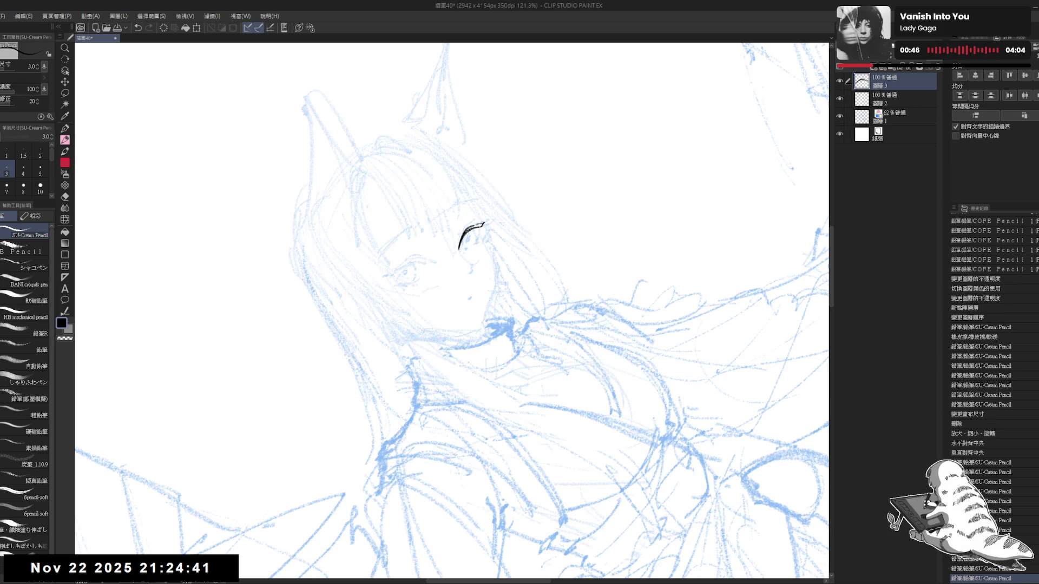
- Set up a size-5 VANT pencil eraser and try extra dark strokes at the eye, undoing the last one
key(asciicircum)
key(asciicircum)
key(asciicircum)
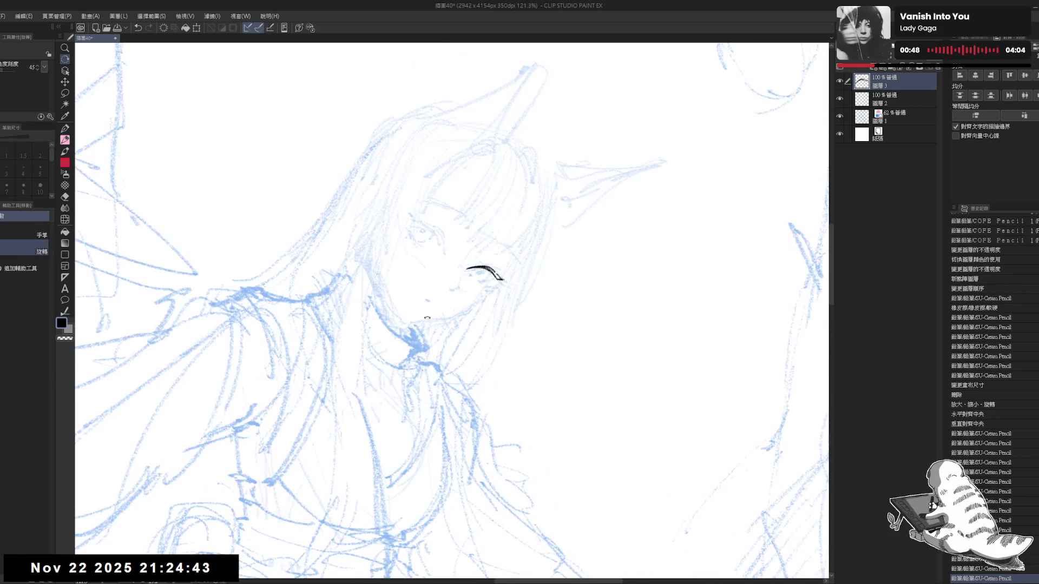
key(e)
click(40, 170)
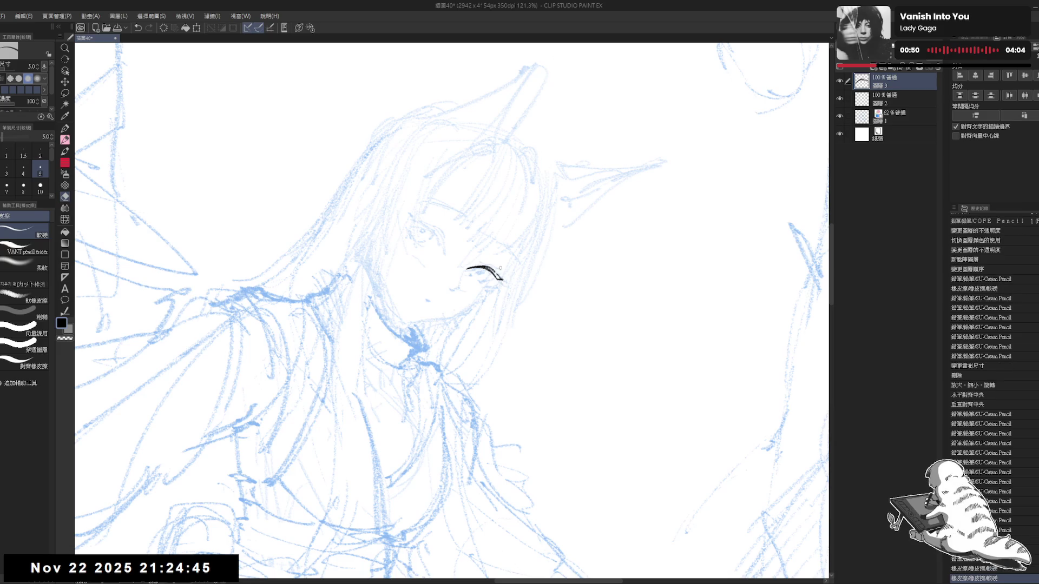
click(25, 249)
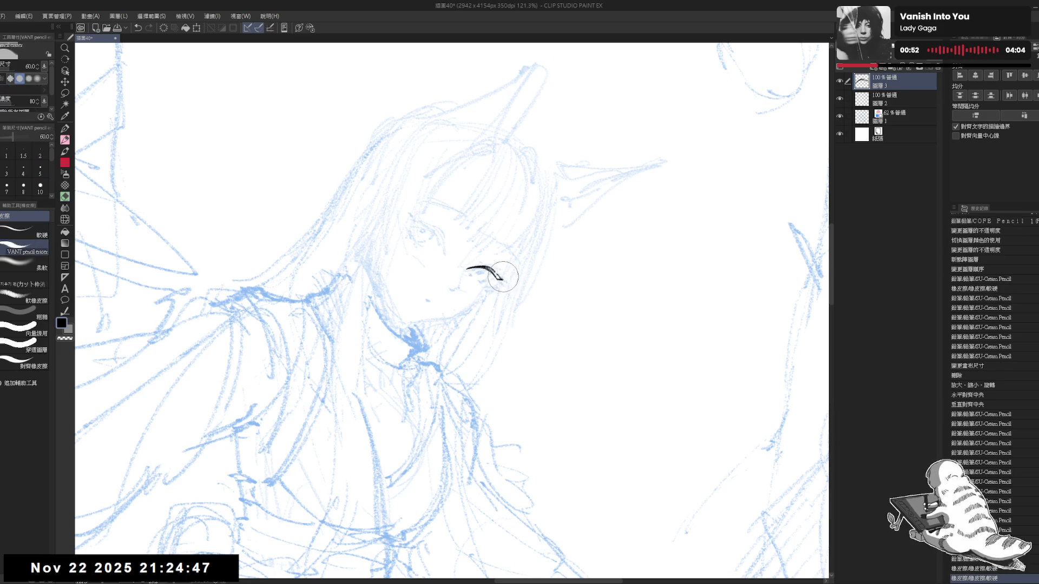
key(r)
mouse_move(501, 273)
mouse_down()
mouse_move(513, 282)
mouse_move(465, 347)
mouse_up()
key(p)
mouse_move(417, 265)
mouse_down()
mouse_move(412, 303)
mouse_move(367, 358)
mouse_up()
key(ctrl+z)
- Erase part of the eye stroke and undo the short hook on the lash line
key(r)
key(e)
drag(473, 261, 472, 269)
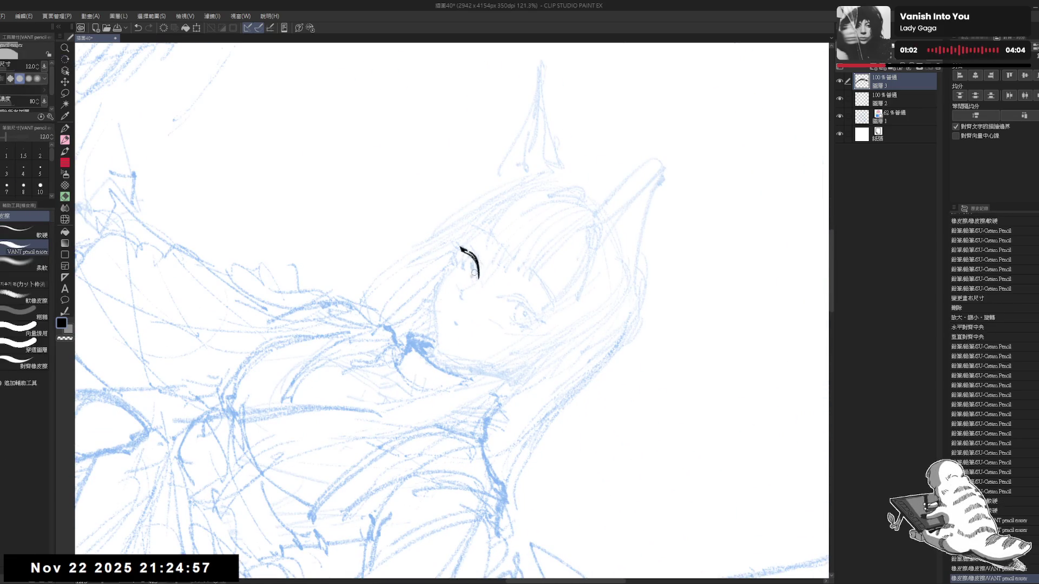
key(r)
mouse_move(379, 335)
mouse_down()
mouse_move(420, 283)
mouse_move(387, 316)
mouse_up()
key(p)
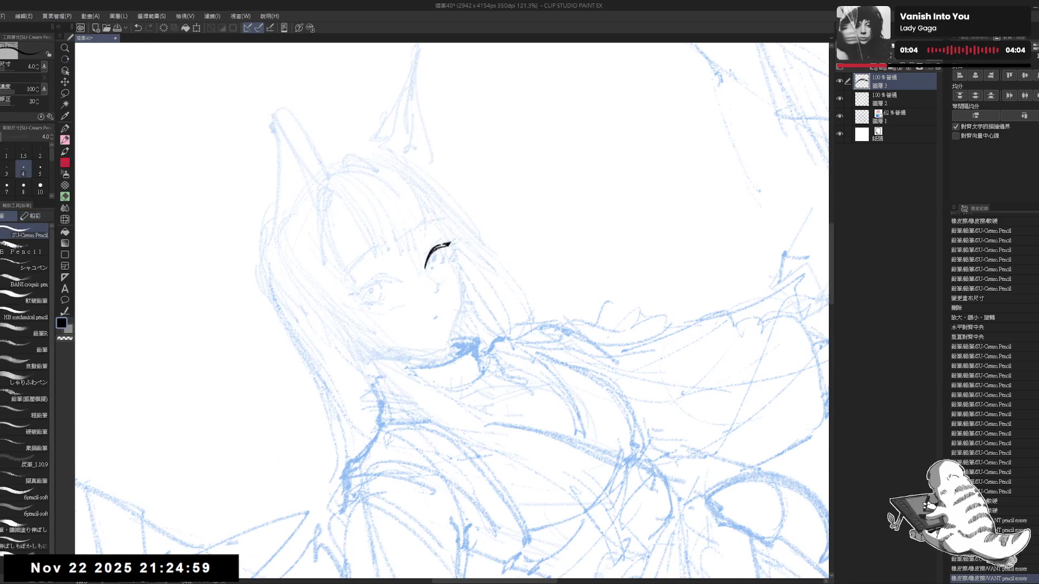
key(ctrl+z)
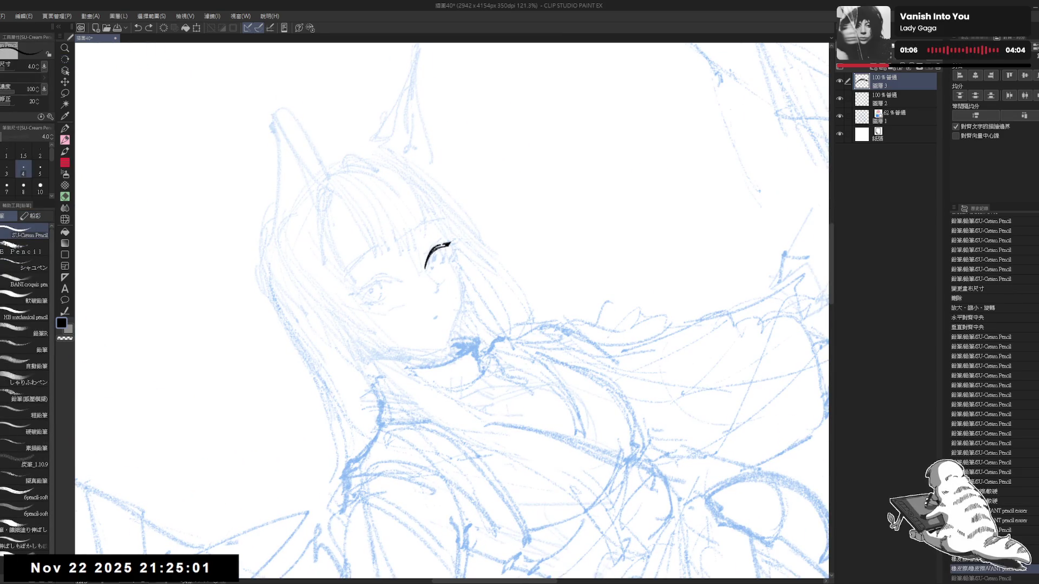
- Add a short stroke at the lash line's right end and reset the view upright
scroll(990, 379, down, 5)
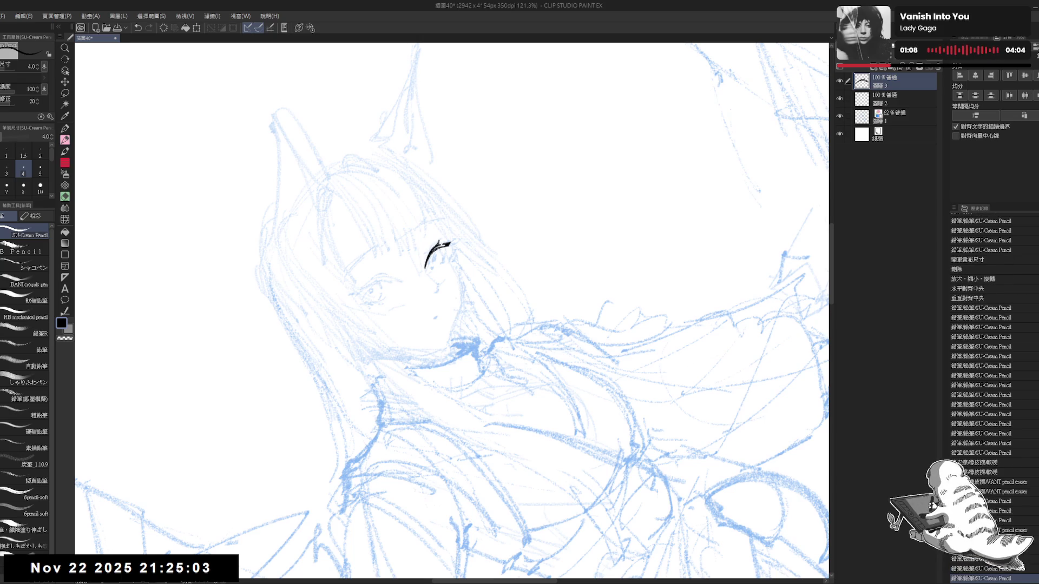
scroll(991, 378, down, 3)
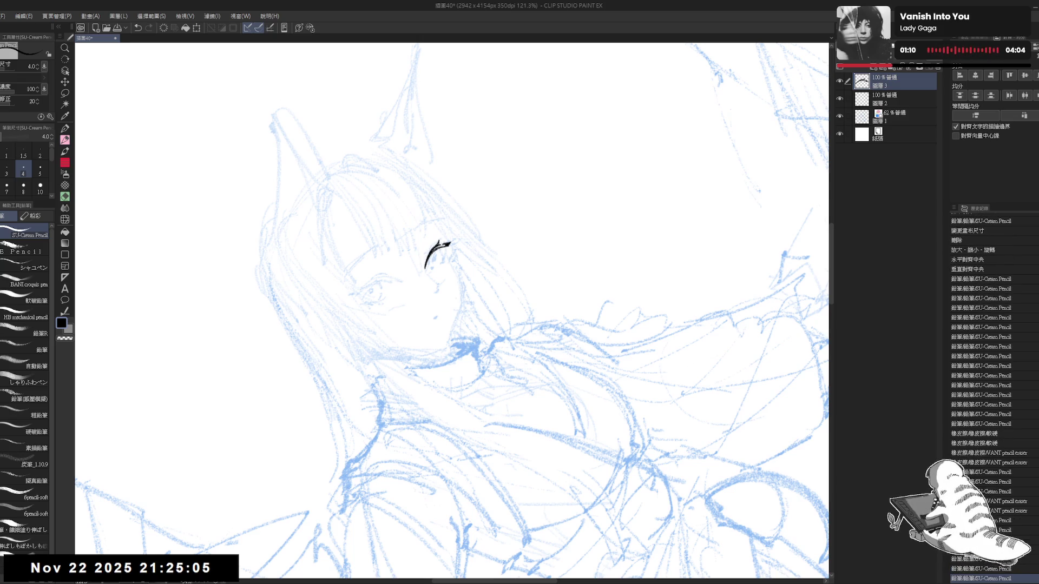
scroll(991, 401, down, 3)
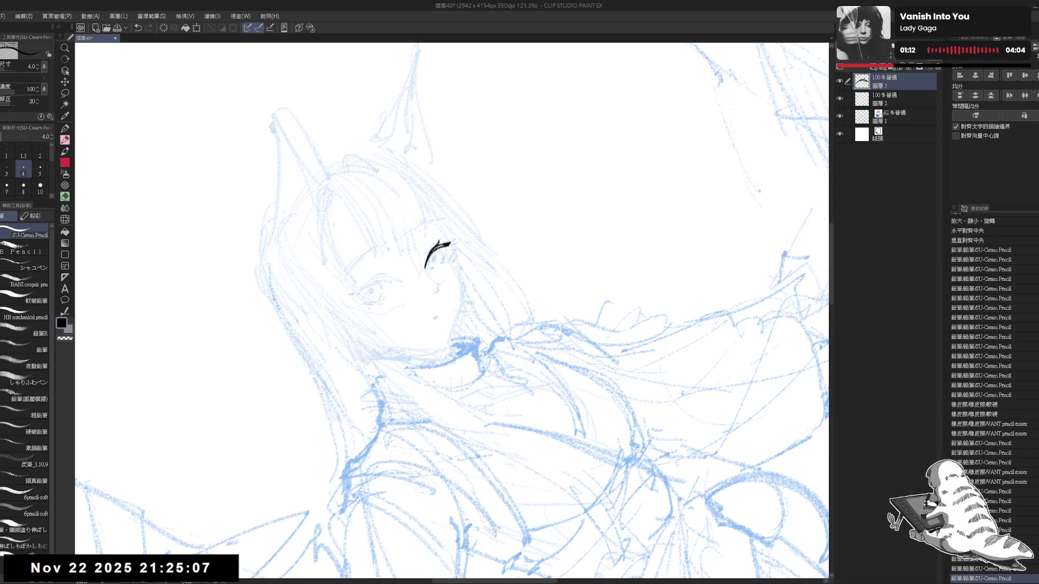
scroll(991, 400, down, 3)
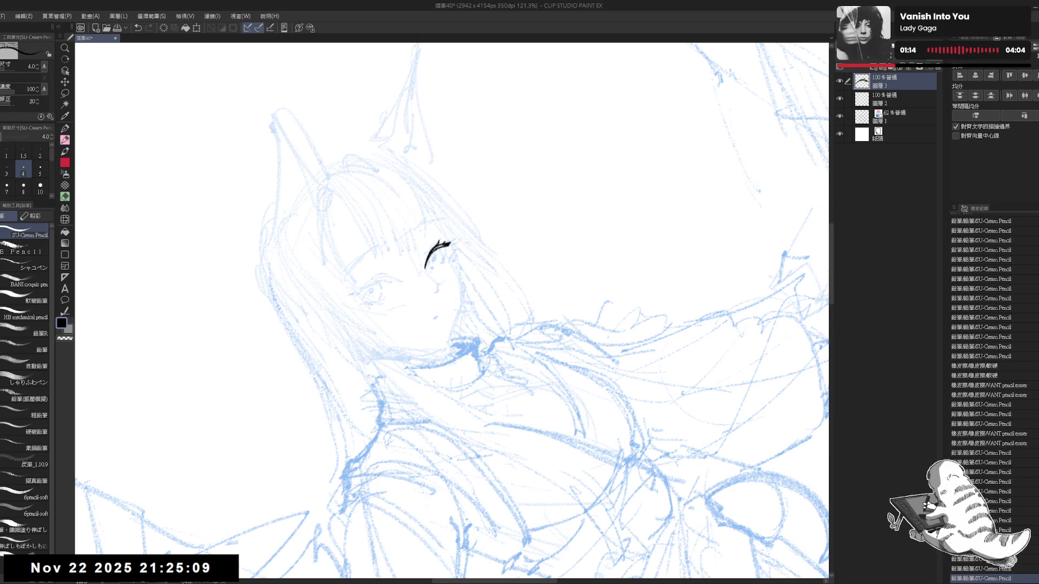
drag(448, 244, 449, 257)
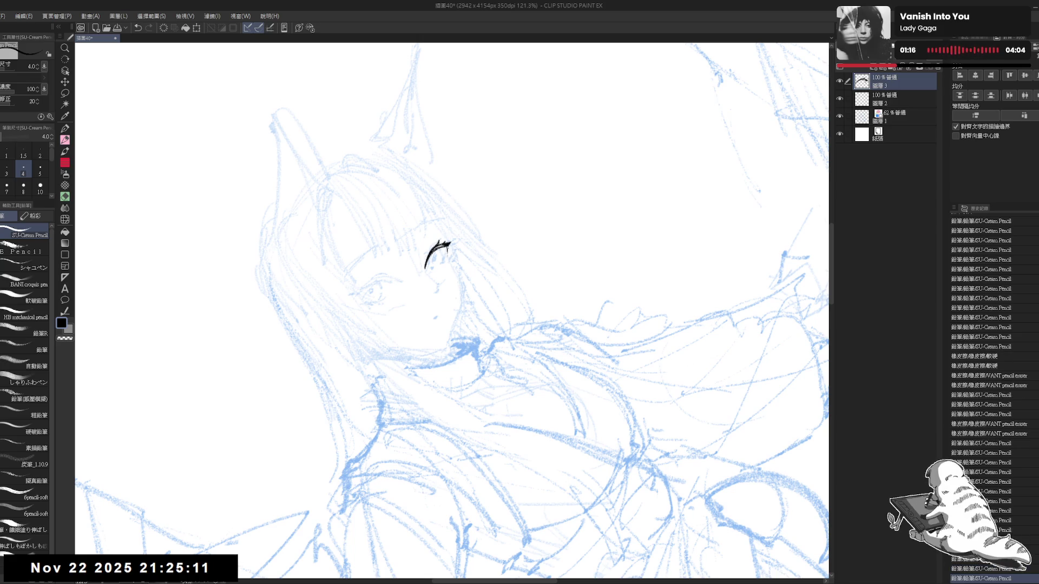
scroll(991, 401, down, 3)
scroll(990, 400, down, 1)
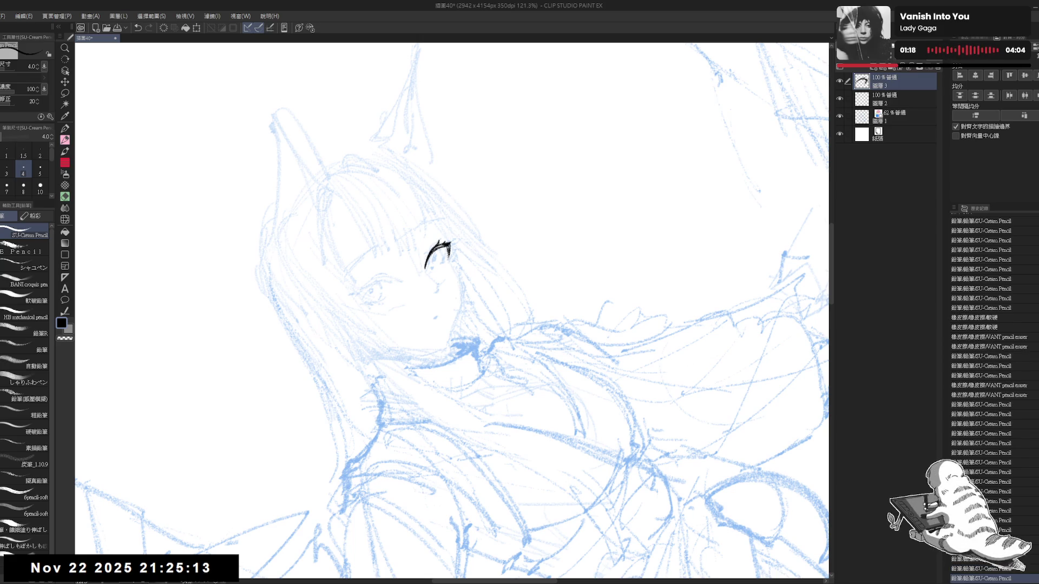
scroll(990, 400, down, 6)
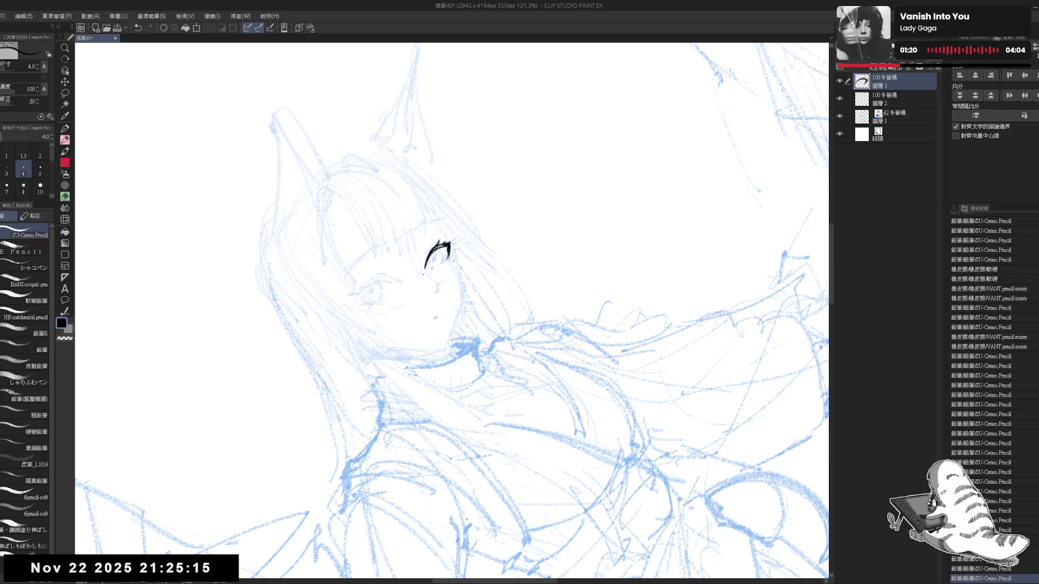
key(ctrl+shift+r)
scroll(450, 260, down, 4)
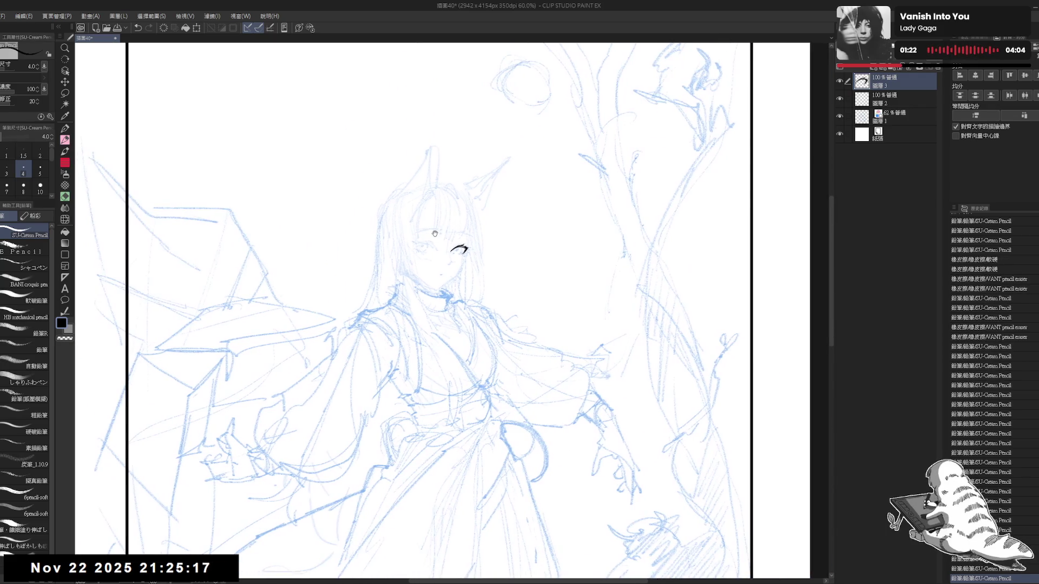
- Erase small bits near the eye and undo a stray pencil stroke
scroll(449, 259, up, 2)
scroll(411, 324, up, 2)
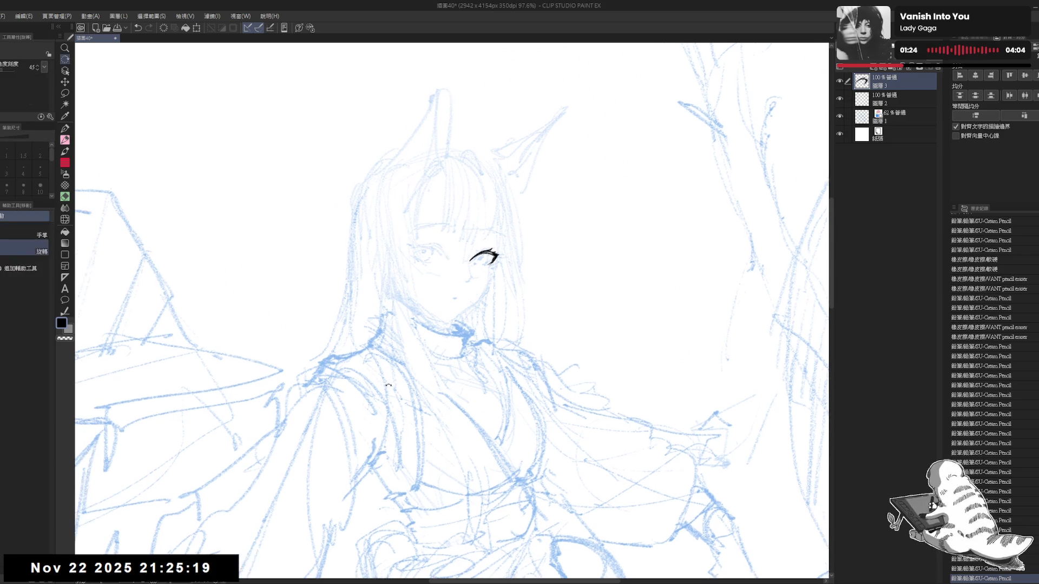
key(e)
mouse_move(472, 262)
mouse_down()
mouse_move(484, 248)
mouse_move(465, 251)
mouse_move(480, 249)
mouse_up()
key(p)
key(ctrl+z)
key(ctrl+y)
key(ctrl+z)
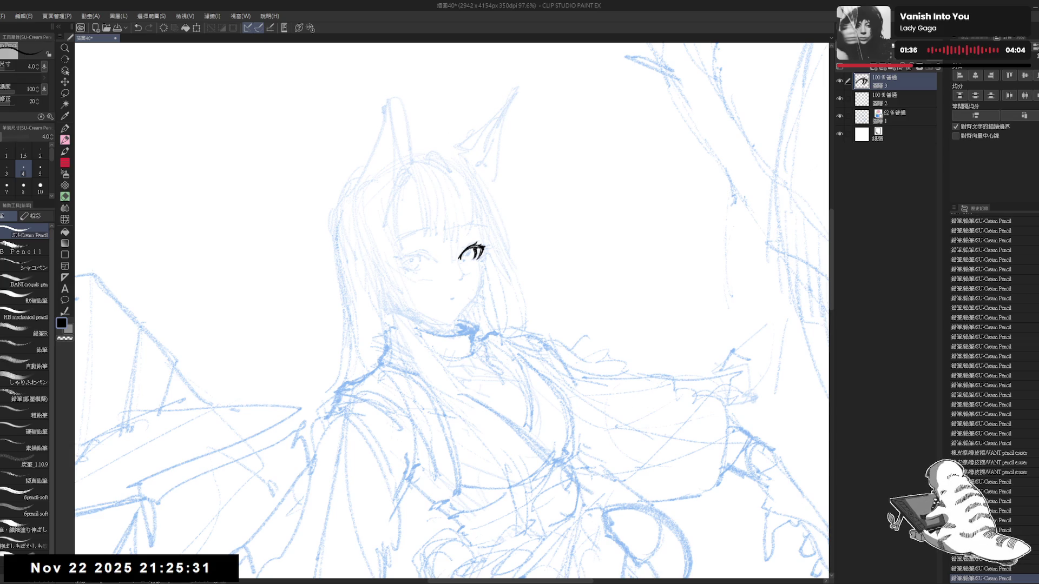
- Lasso-select the inked eye and reshape it with a Ctrl+T transform
key(asciicircum)
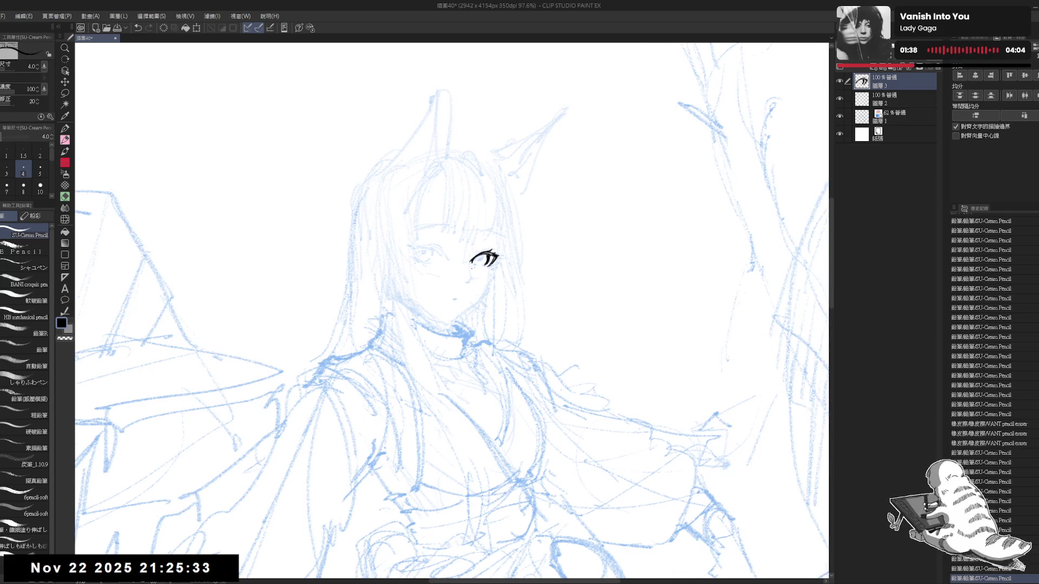
key(m)
drag(466, 240, 483, 283)
key(ctrl+t)
click(476, 295)
key(minus)
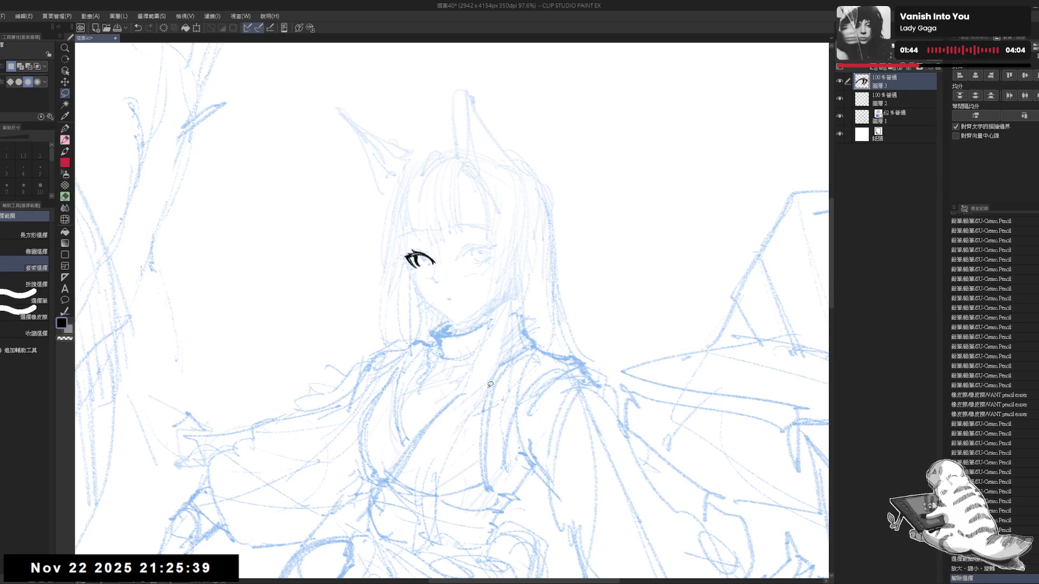
key(minus)
key(minus)
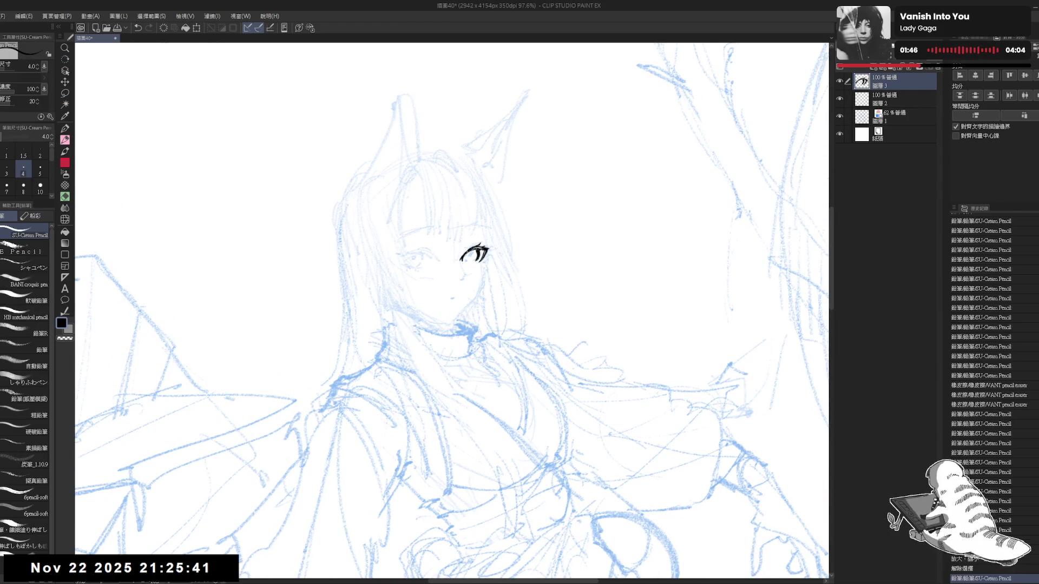
- Touch up the eye outline with small eraser and pencil dabs
key(e)
click(472, 260)
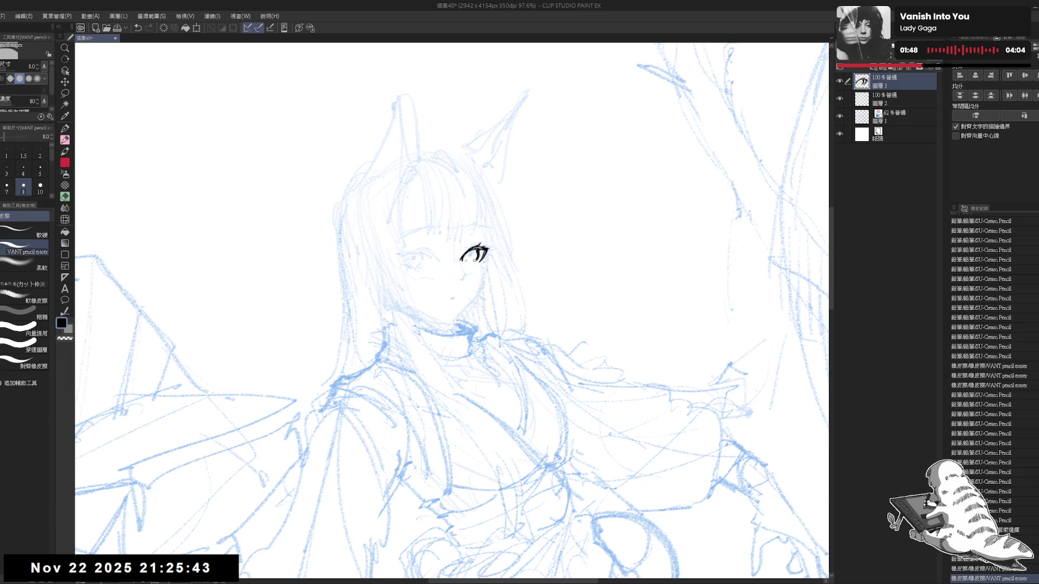
click(472, 259)
click(471, 260)
click(471, 260)
key(p)
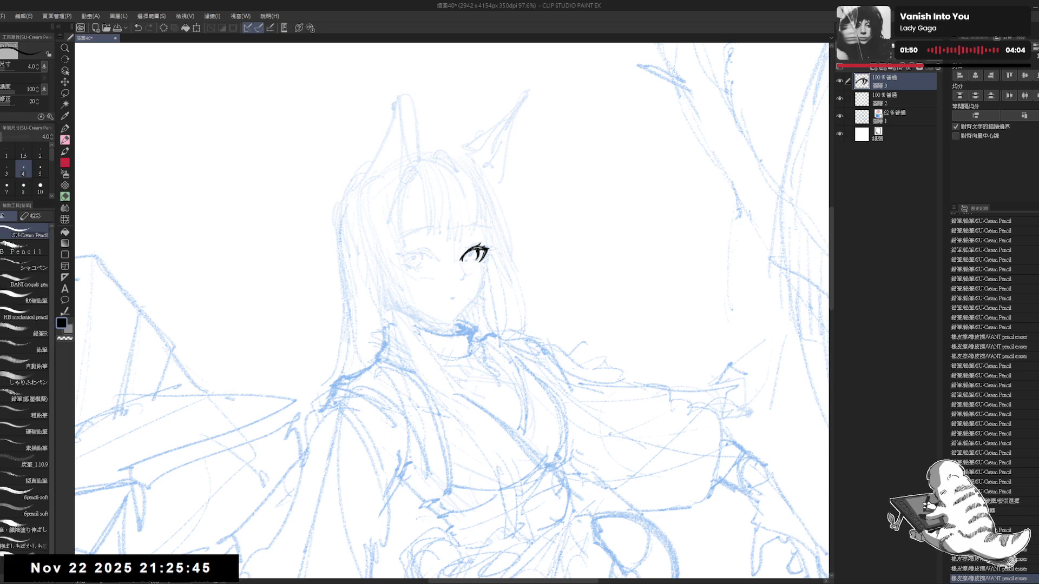
click(472, 260)
key(e)
click(472, 260)
click(472, 259)
key(p)
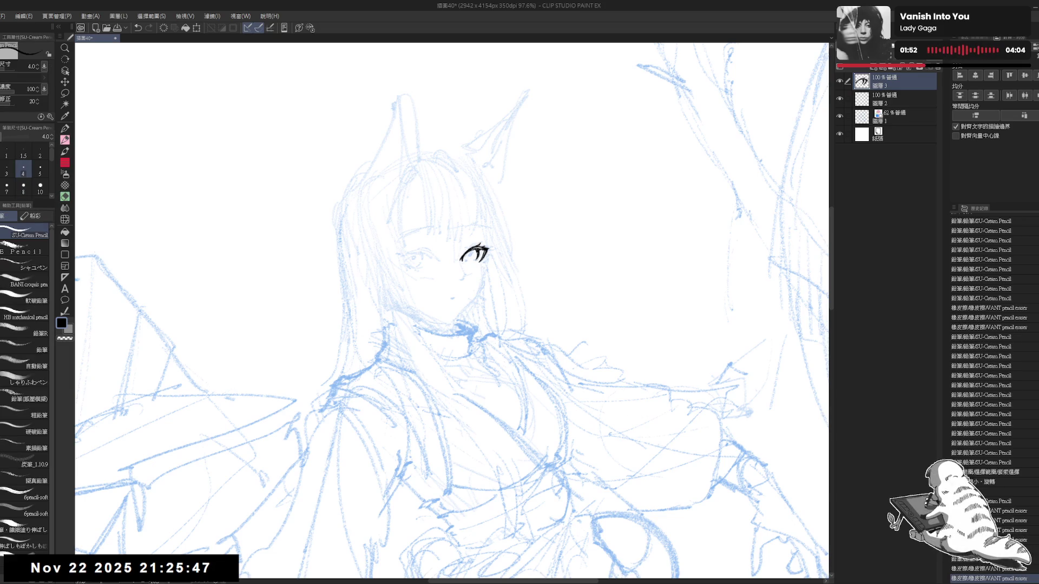
click(472, 259)
scroll(453, 264, down, 5)
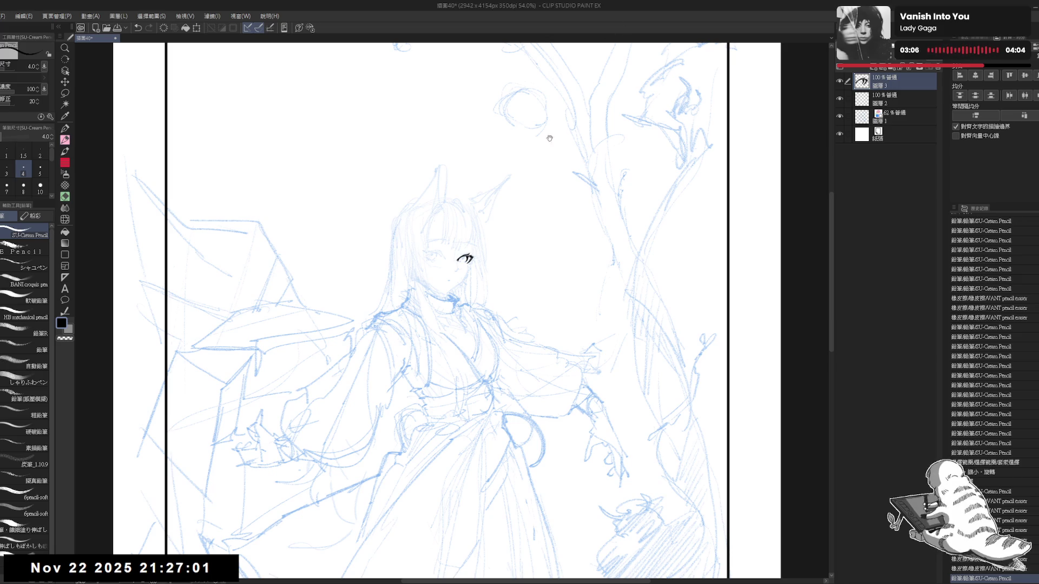
- Refine the eye outline with tiny pencil strokes, undoing the last one
scroll(401, 192, up, 4)
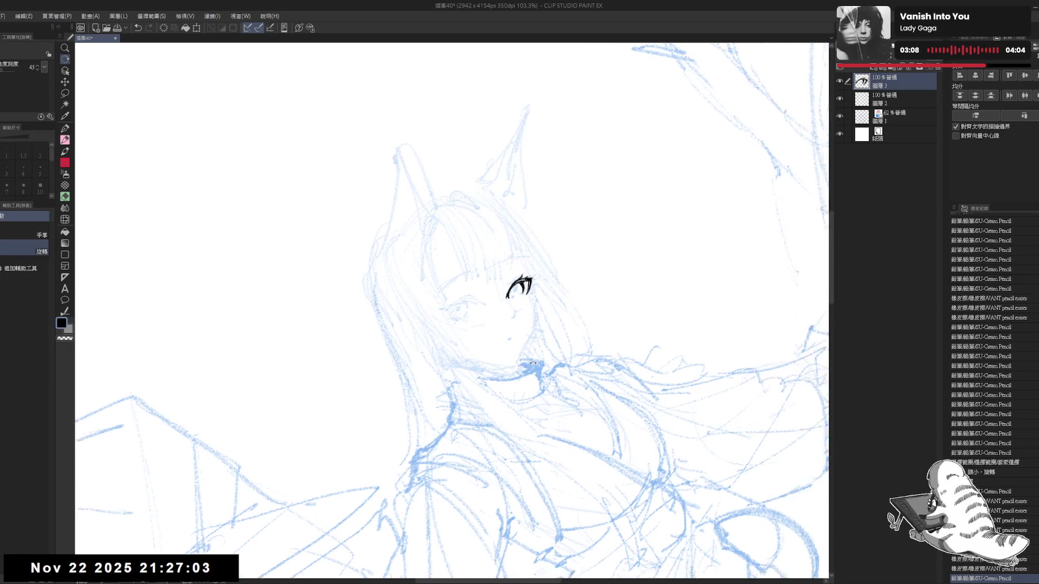
key(-)
key(asciicircum)
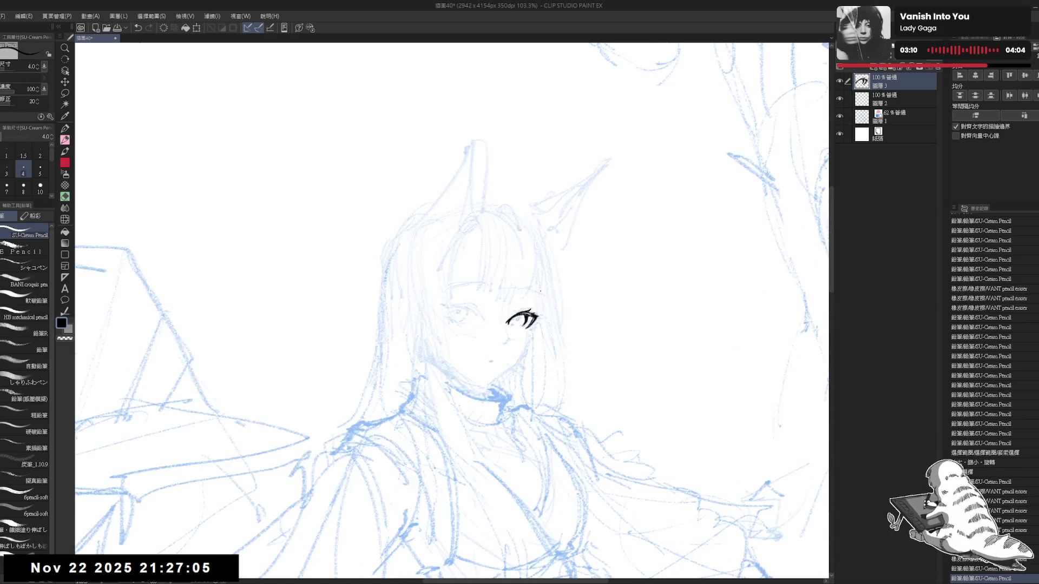
key(p)
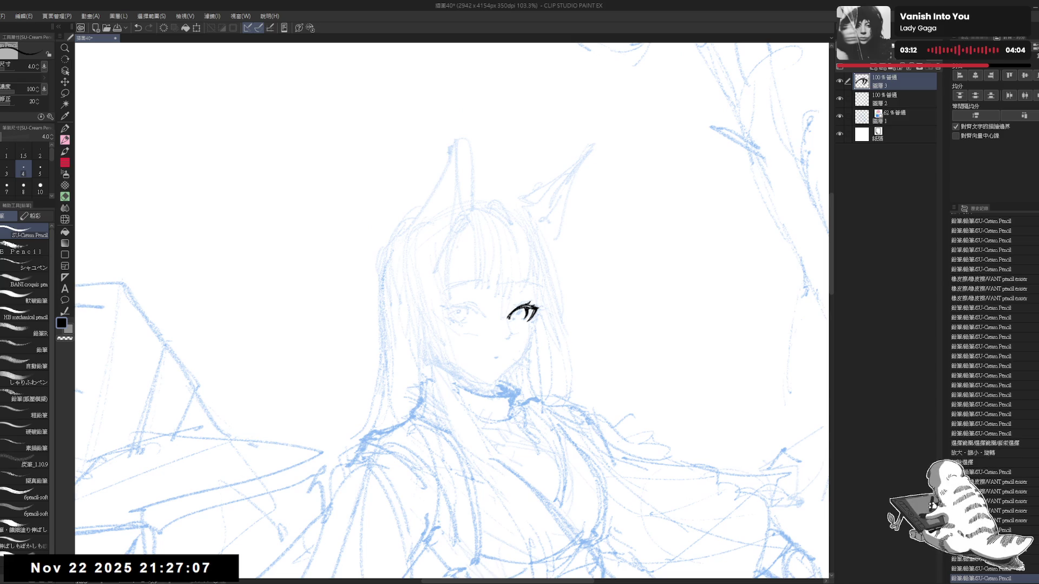
key(-)
mouse_move(522, 306)
mouse_down()
mouse_move(526, 317)
mouse_move(536, 302)
mouse_up()
drag(525, 308, 535, 311)
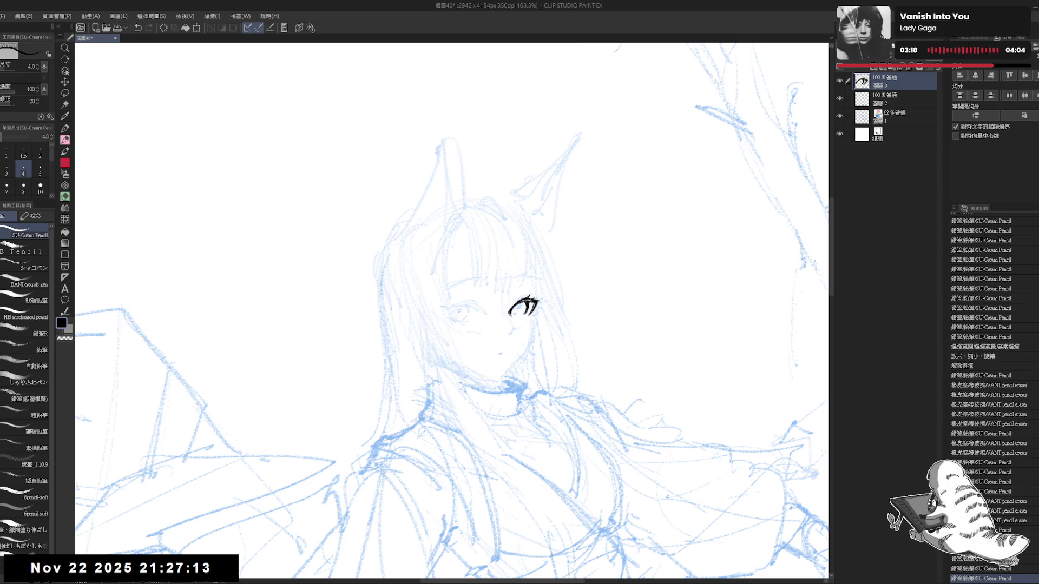
key(ctrl+z)
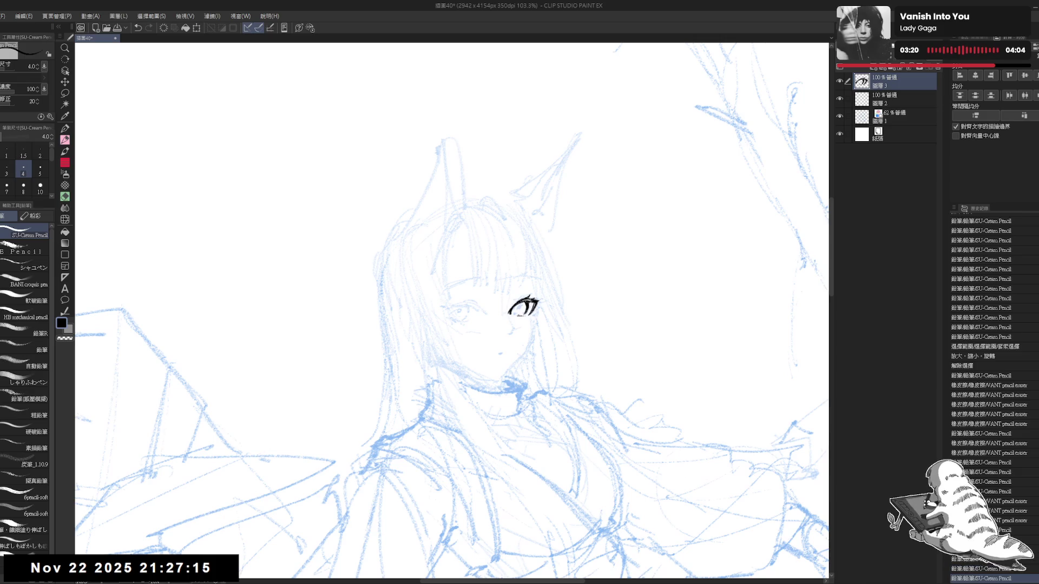
- Zoom and rotate onto the eye and fill its iris with dark pencil strokes
key(r)
drag(480, 379, 512, 354)
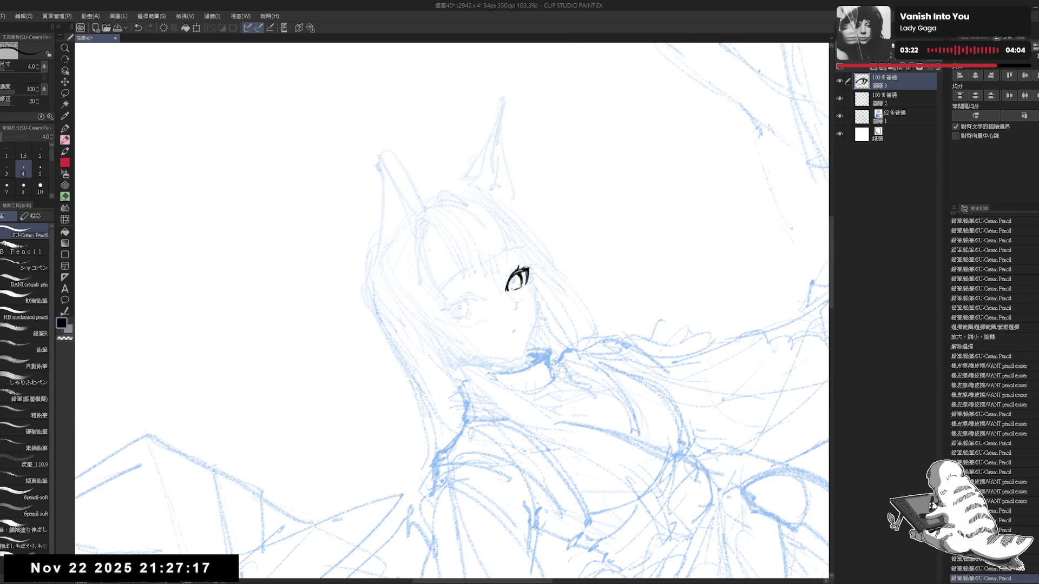
scroll(991, 401, down, 5)
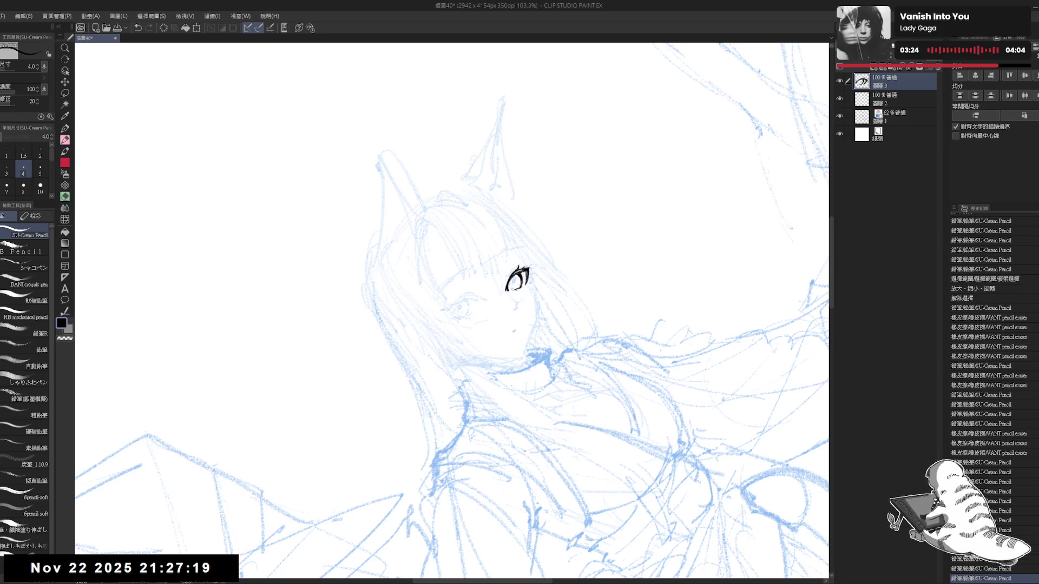
scroll(991, 401, down, 1)
scroll(990, 401, down, 2)
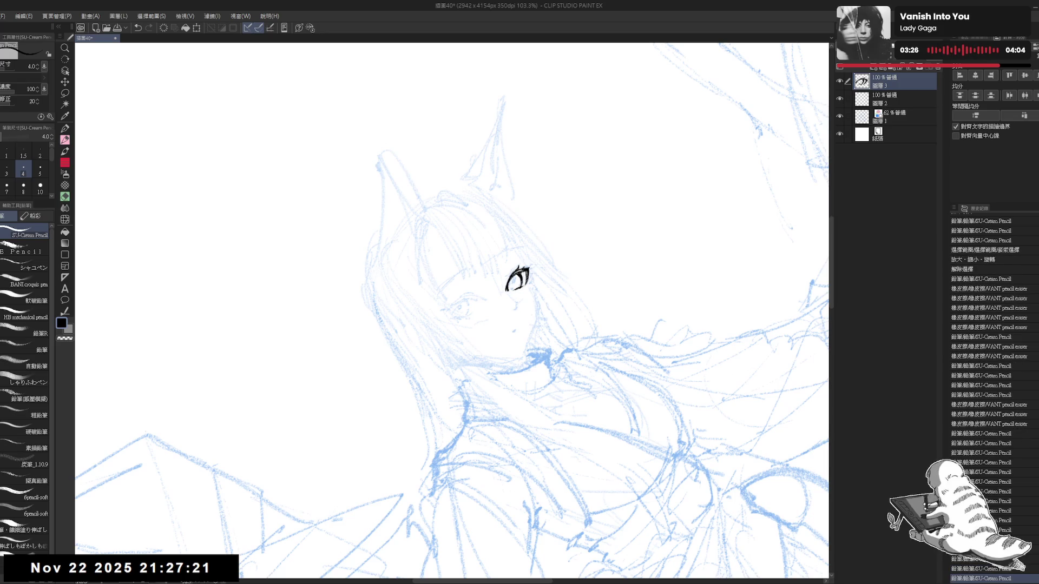
scroll(991, 400, down, 3)
mouse_move(628, 302)
mouse_down()
mouse_move(628, 172)
mouse_move(592, 182)
mouse_up()
scroll(627, 171, down, 2)
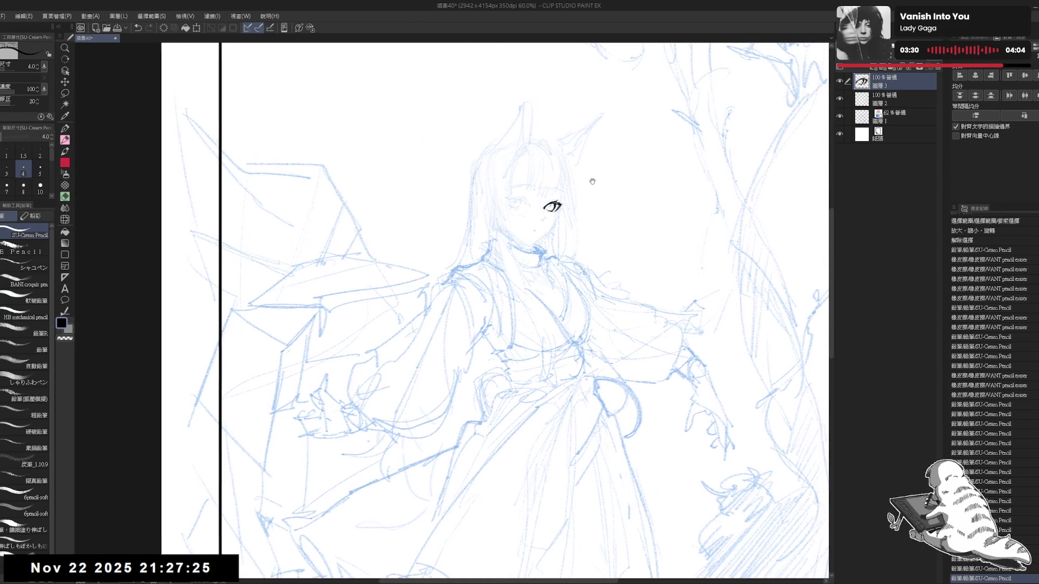
scroll(592, 182, up, 2)
drag(574, 242, 544, 242)
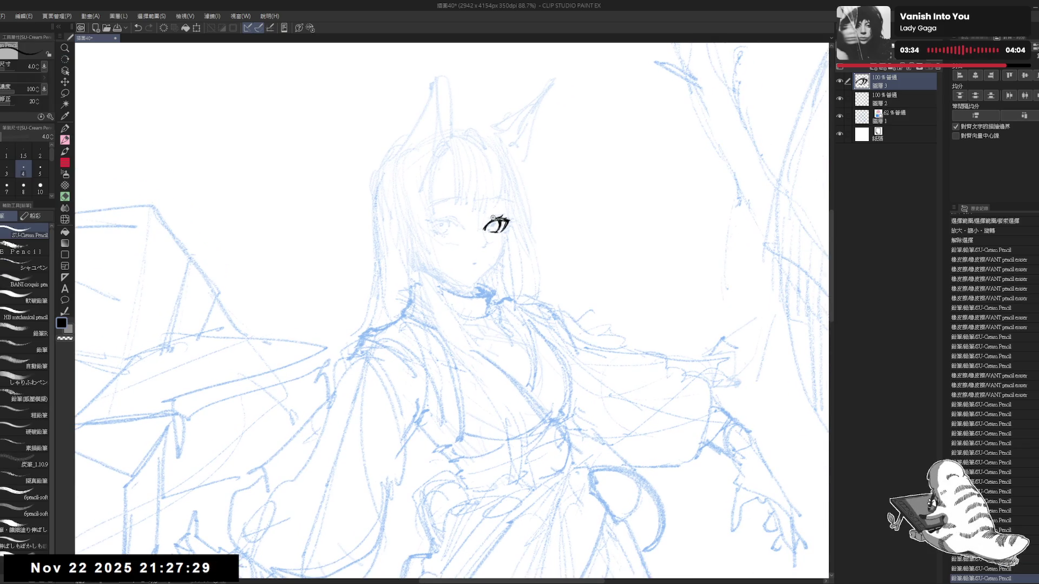
scroll(493, 219, up, 1)
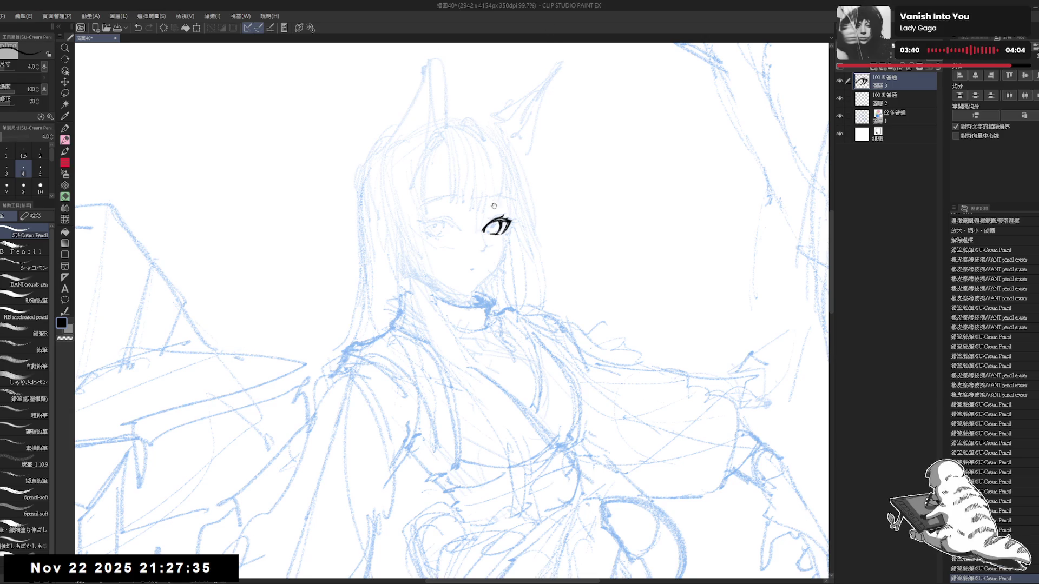
drag(494, 206, 502, 232)
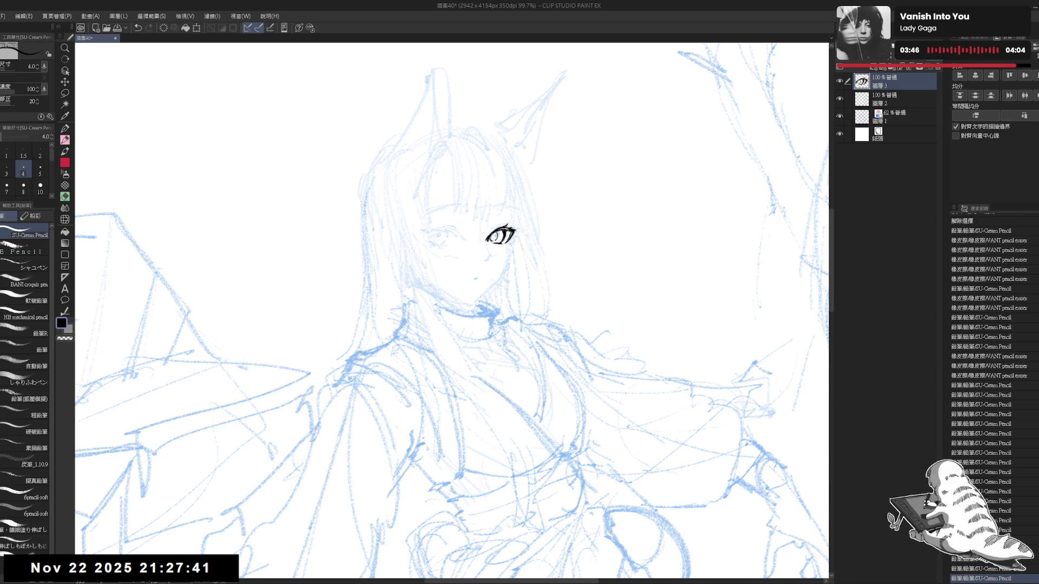
drag(494, 233, 501, 233)
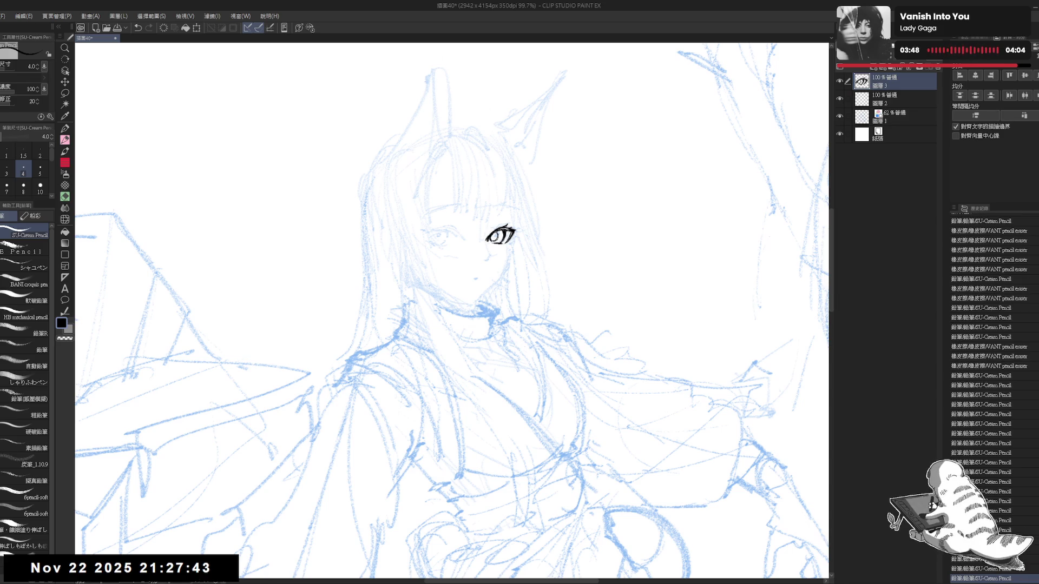
scroll(489, 223, up, 2)
scroll(497, 245, up, 1)
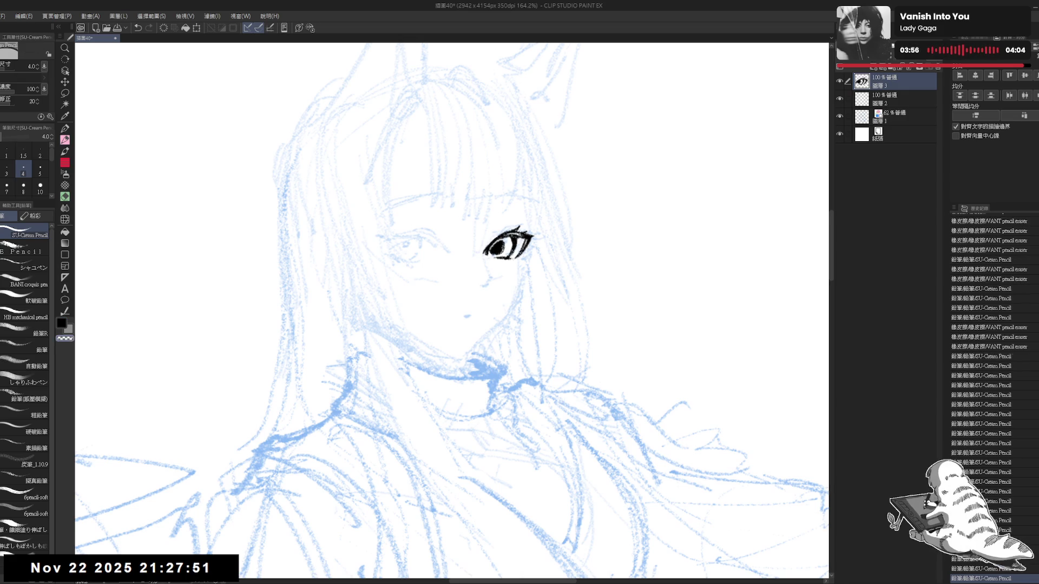
- Try another eye stroke, undo it, and hide then show the blue sketch to check the inks
drag(493, 242, 501, 245)
key(ctrl+z)
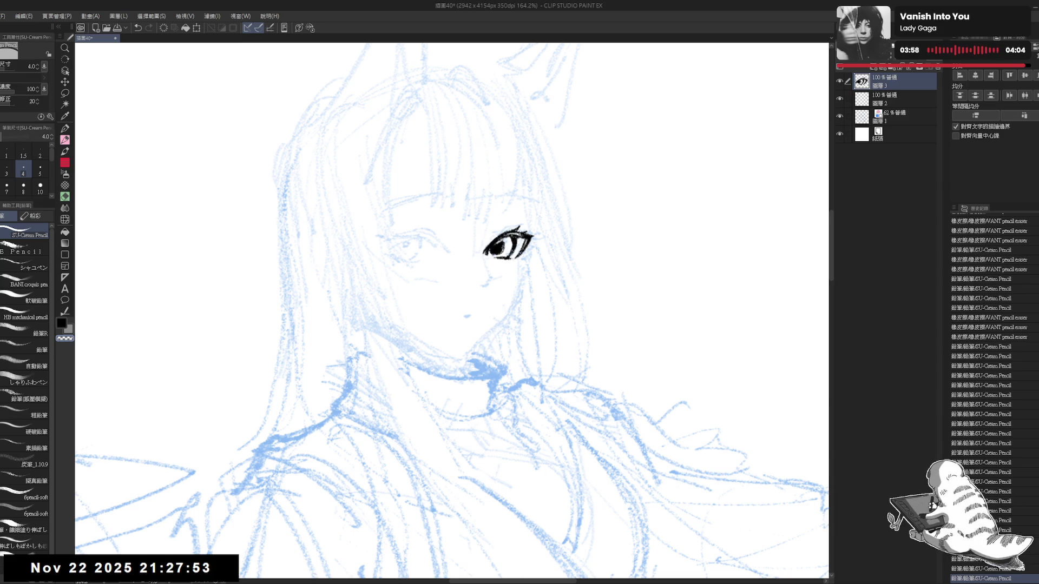
scroll(452, 311, down, 3)
scroll(467, 205, down, 2)
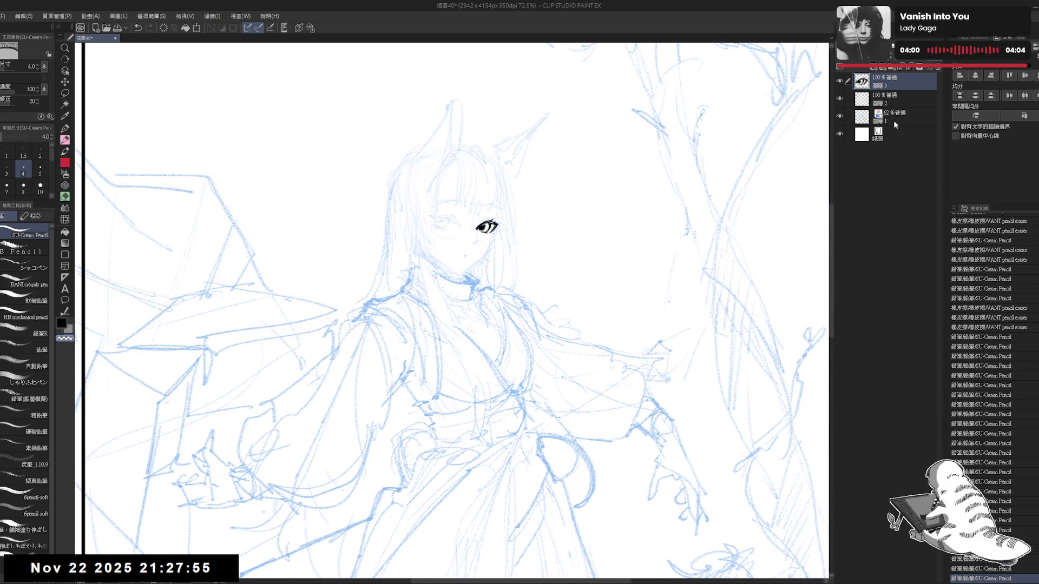
click(839, 116)
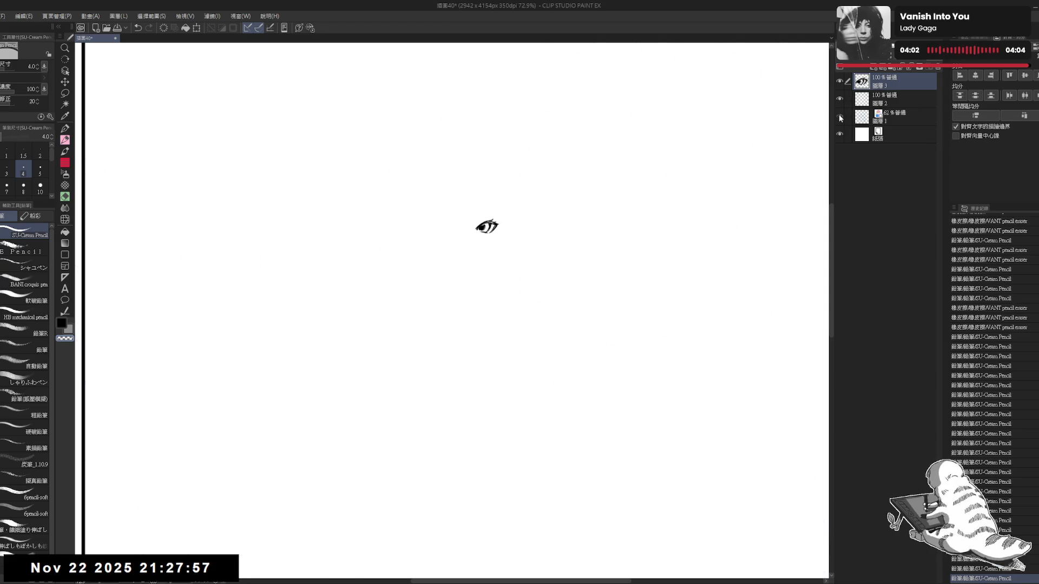
click(840, 116)
- Change the image resolution to 400 dpi, making the canvas 3362 x 4747 px
scroll(488, 233, up, 2)
scroll(530, 257, down, 3)
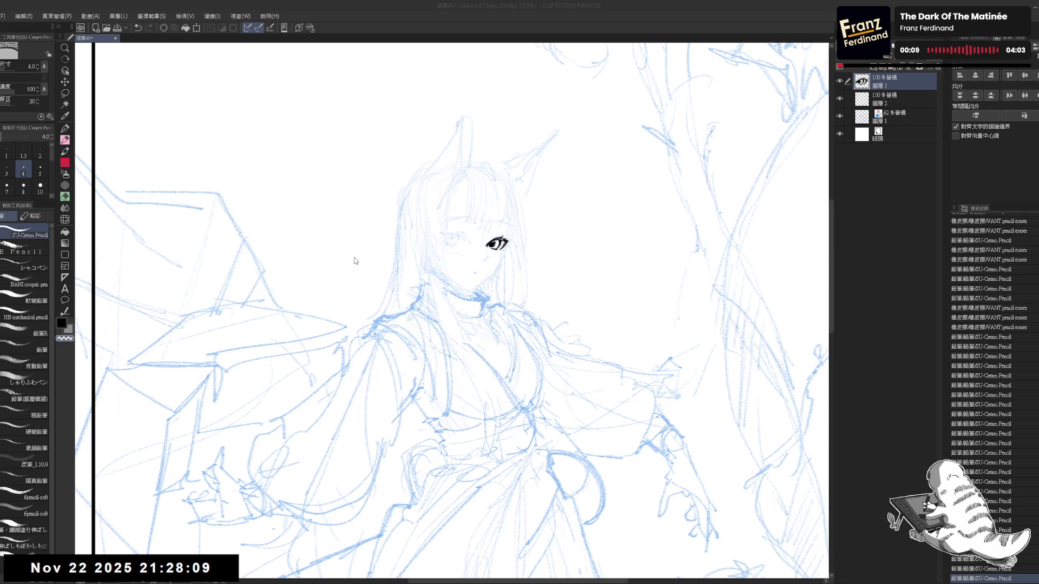
key(Return)
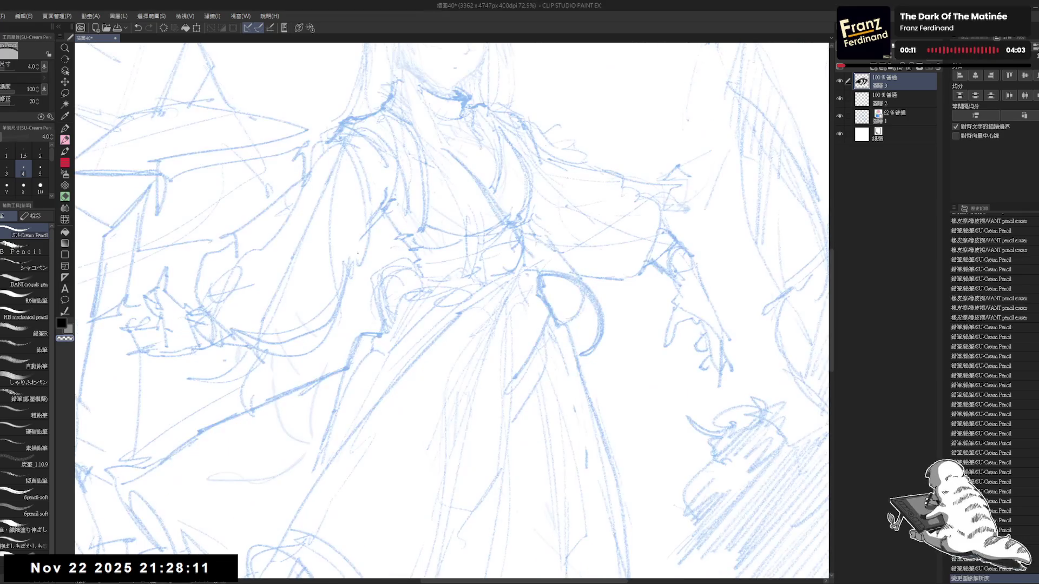
drag(557, 48, 573, 254)
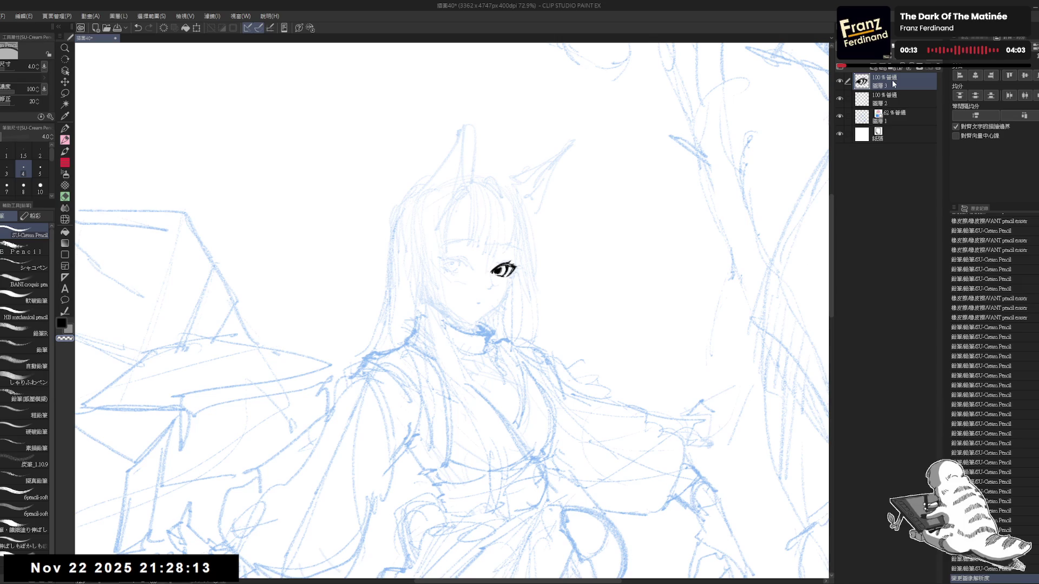
- Delete and restore the inked eye at 100% zoom, then tint the eye layer blue
key(Delete)
click(555, 275)
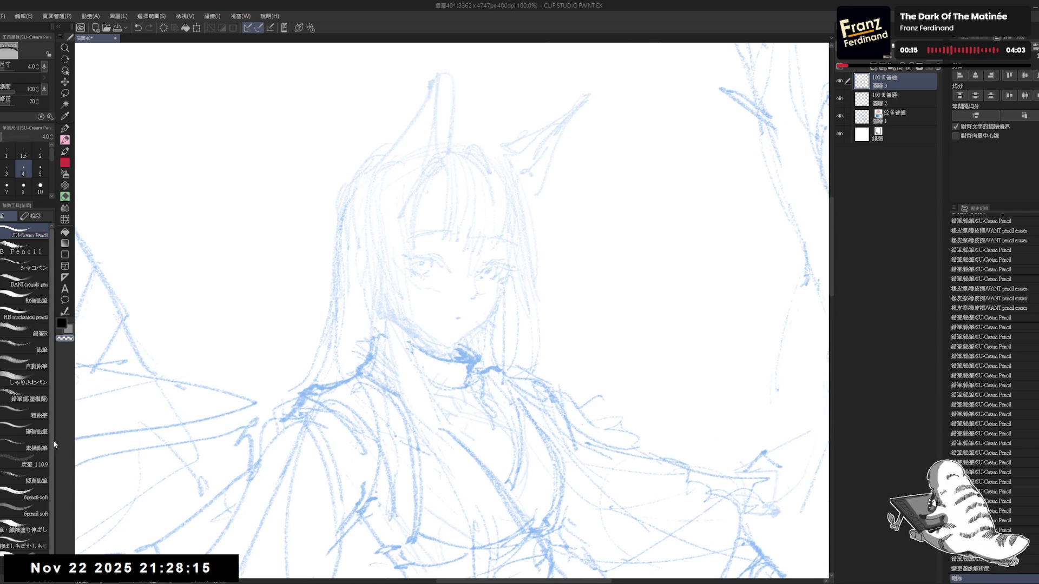
key(ctrl+z)
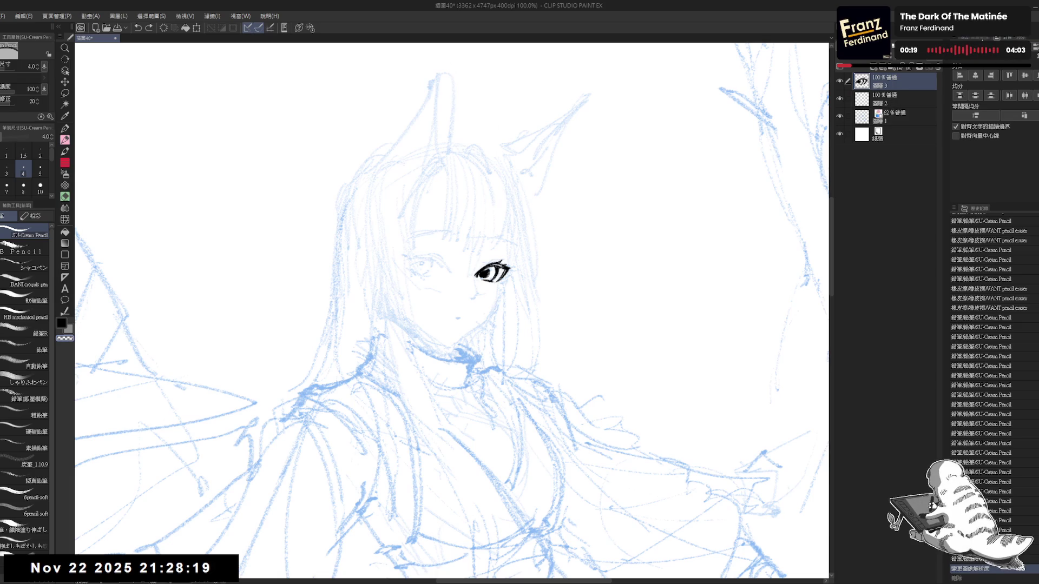
click(979, 39)
click(1025, 75)
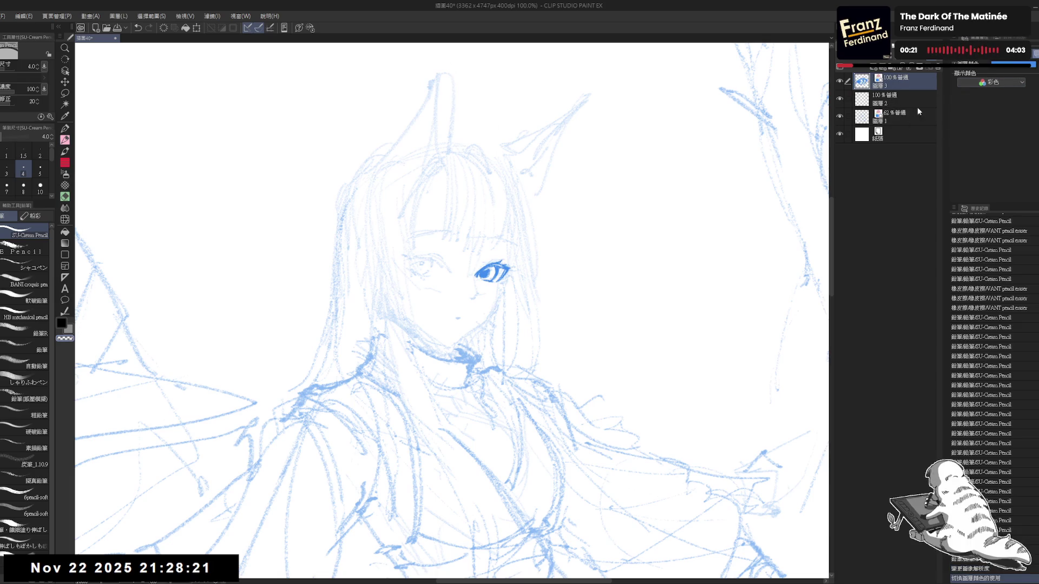
- Fade the eye layer to 56% opacity and add a new top layer for inking
click(909, 55)
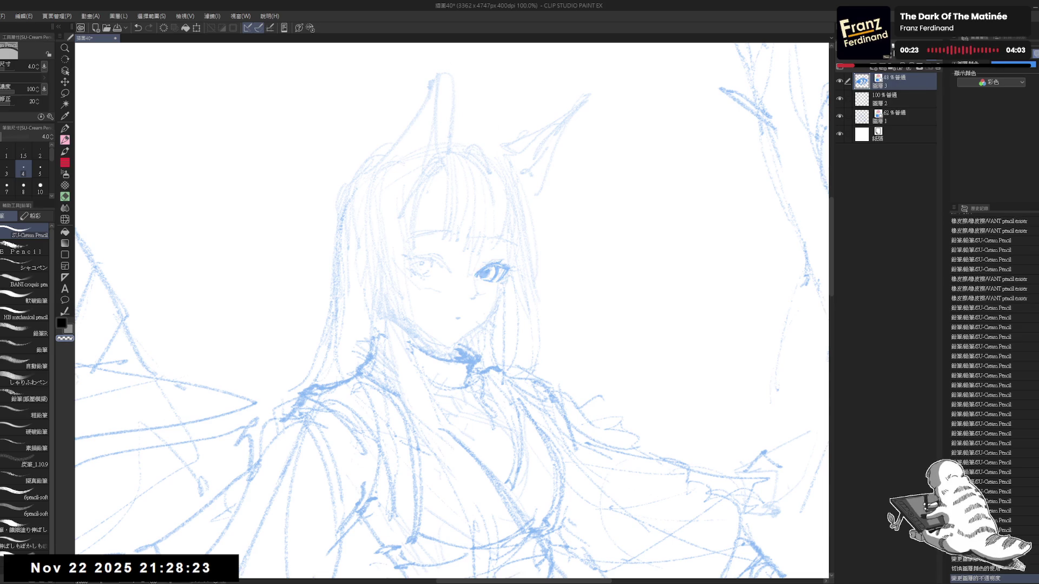
click(873, 66)
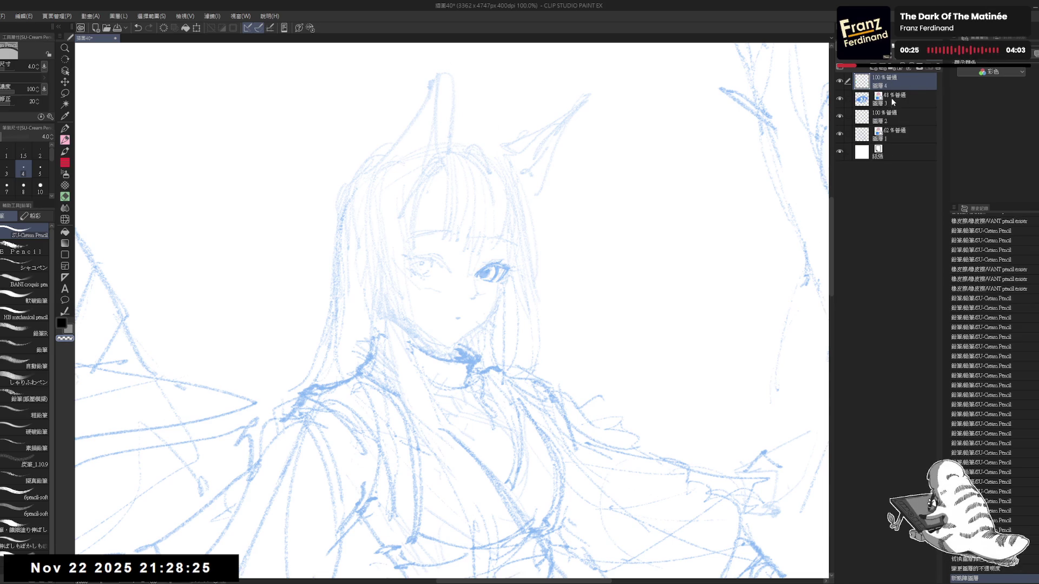
click(902, 105)
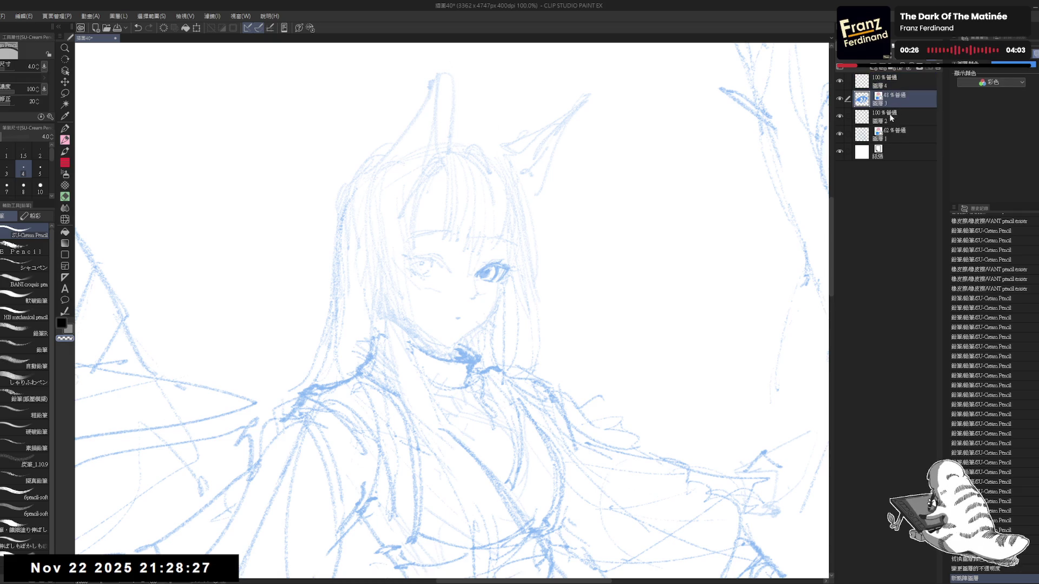
click(895, 86)
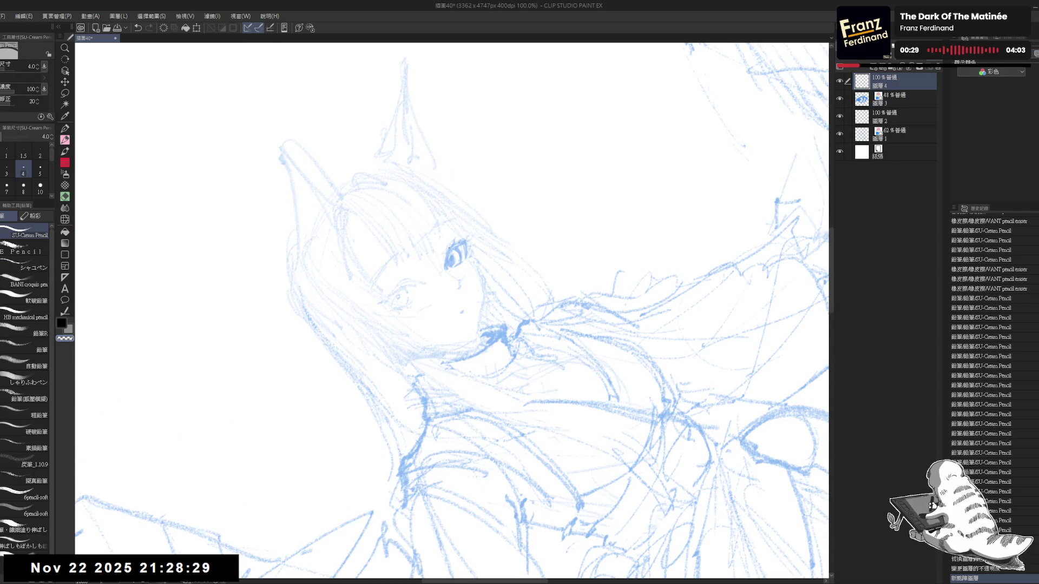
- Try an upper eyelid stroke at pencil size 6, then undo it and return to size 4
key(ctrl+@)
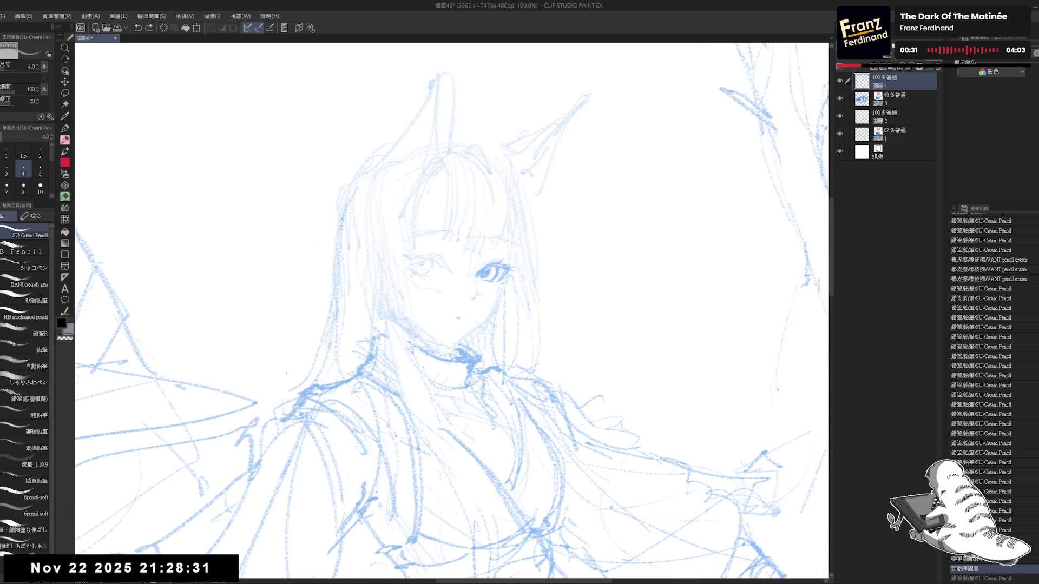
key(-)
key(bracketright)
key(bracketright)
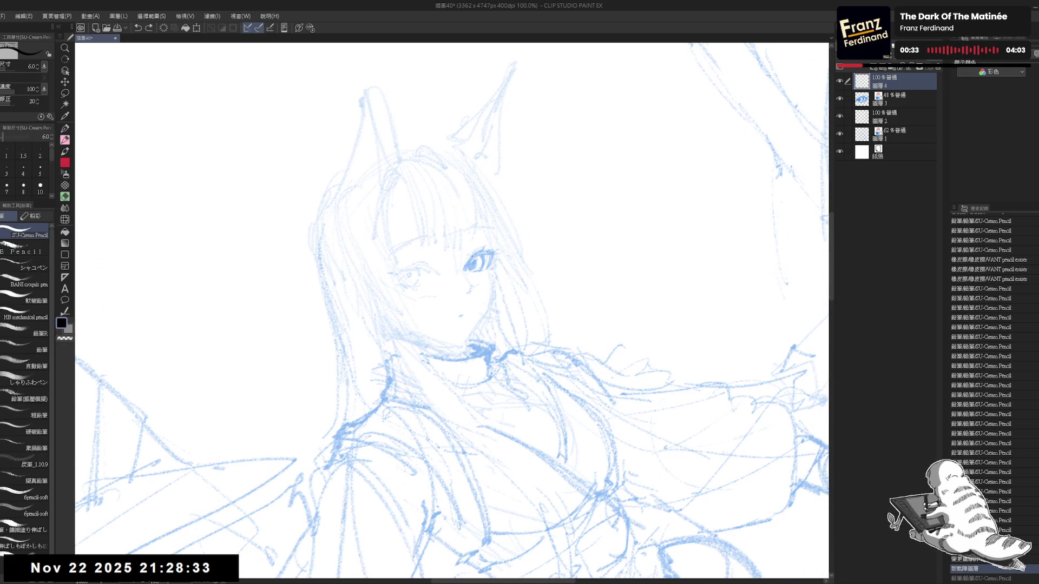
drag(475, 254, 464, 268)
key(ctrl+z)
key(bracketleft)
key(bracketleft)
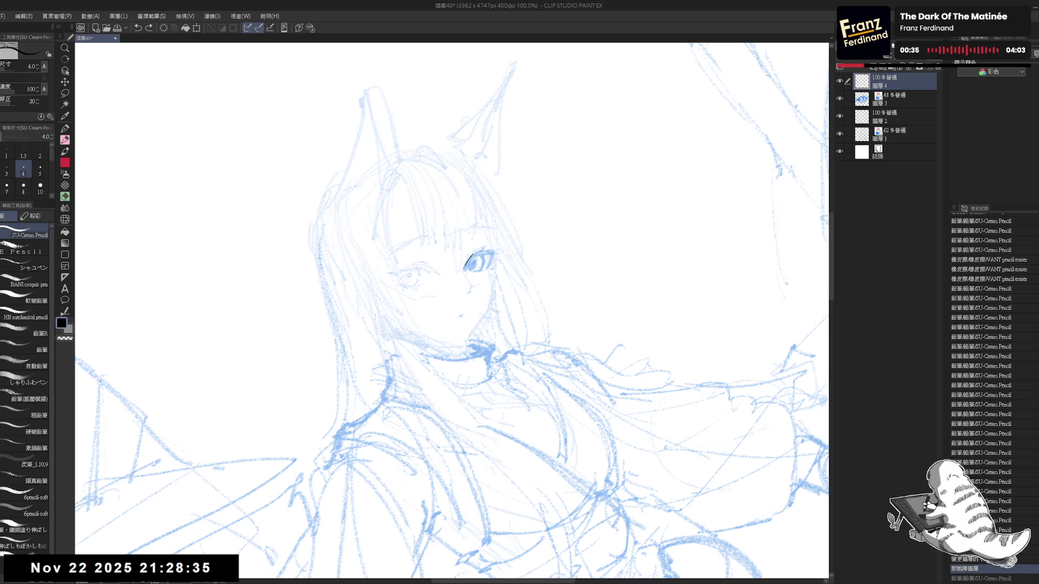
scroll(452, 308, up, 2)
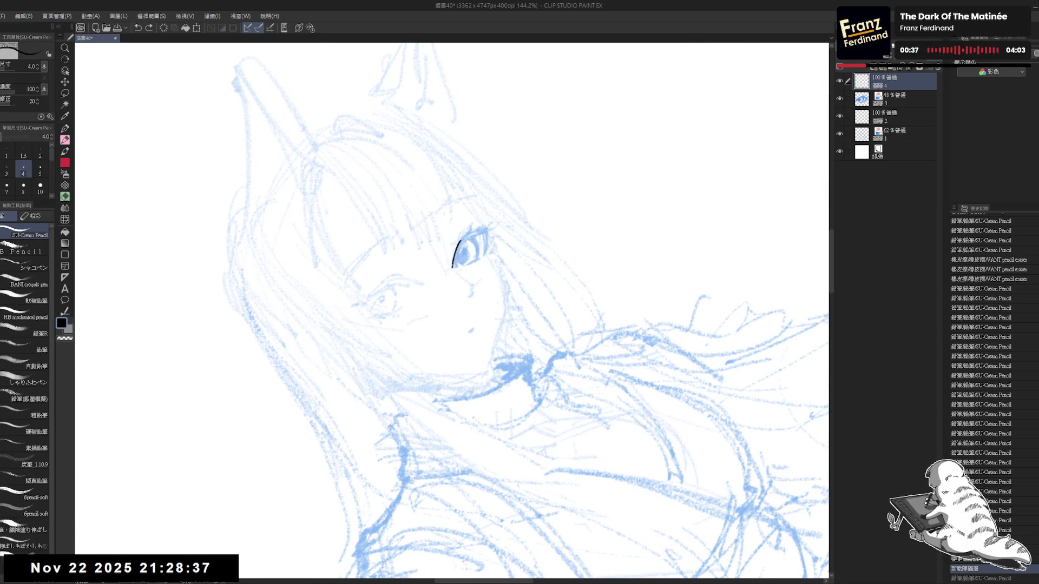
key(ctrl+z)
- Ink the black upper eyelid line over the blue sketch, then zoom out to the whole figure
drag(461, 241, 453, 266)
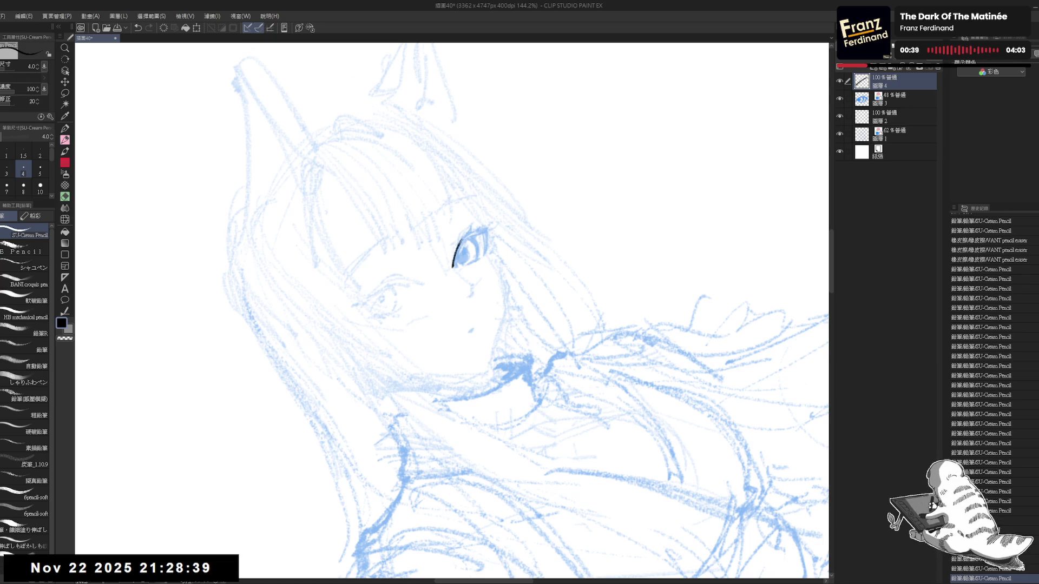
drag(449, 327, 441, 339)
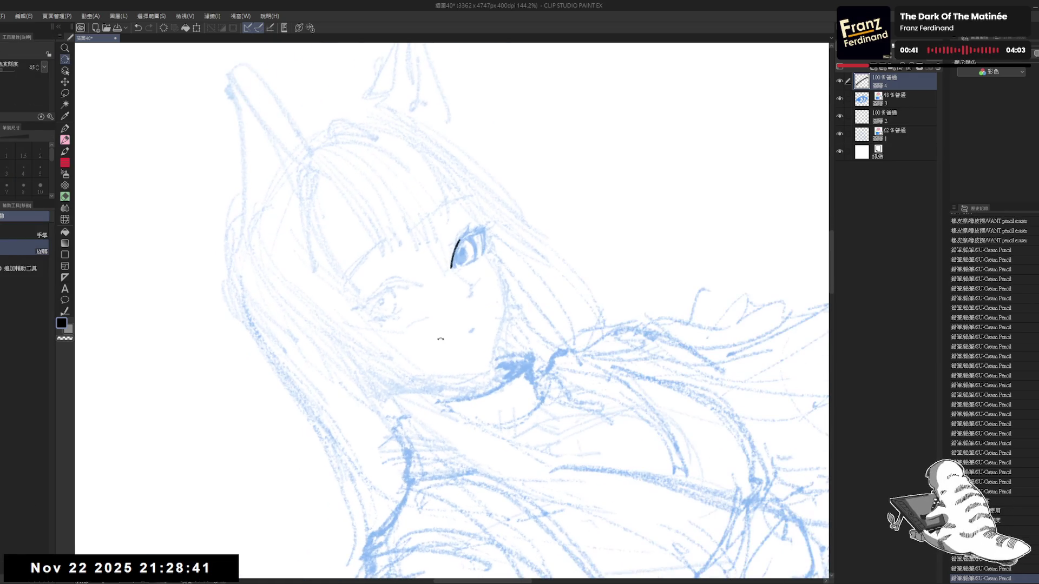
key(p)
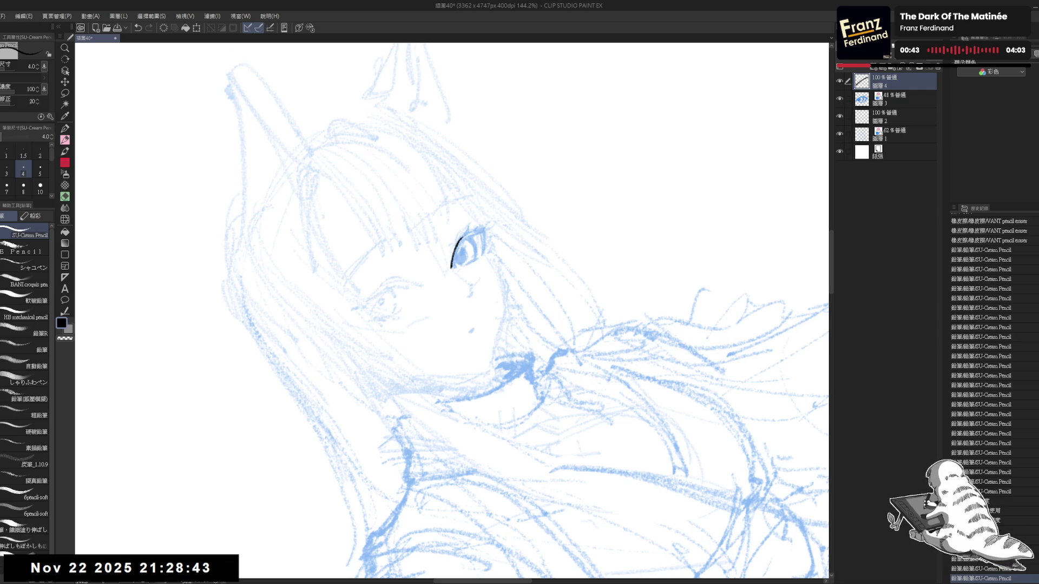
mouse_move(462, 237)
mouse_down()
mouse_move(484, 228)
mouse_move(482, 253)
mouse_up()
key(ctrl+z)
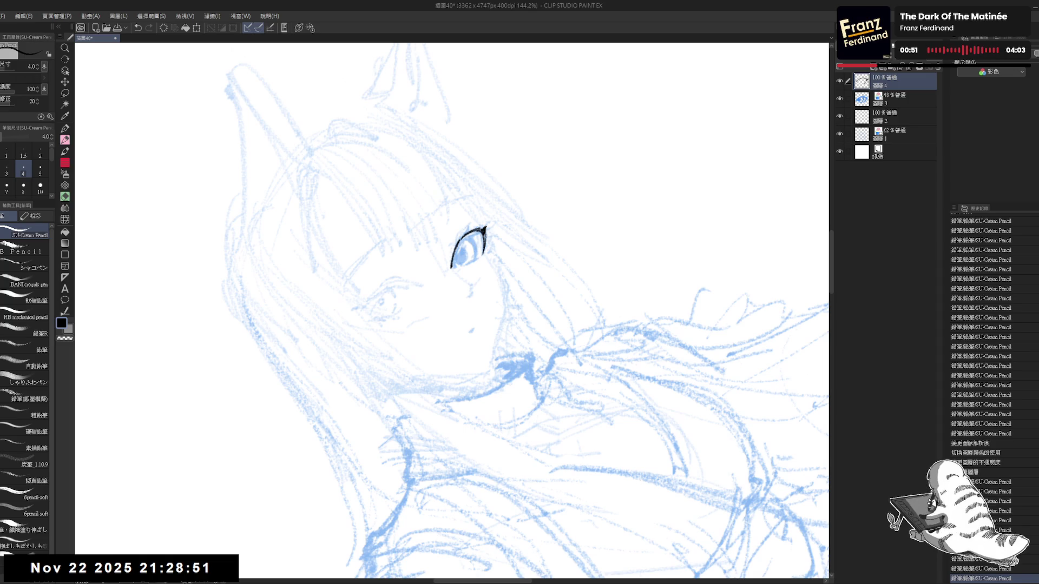
key(ctrl+minus)
key(ctrl+minus)
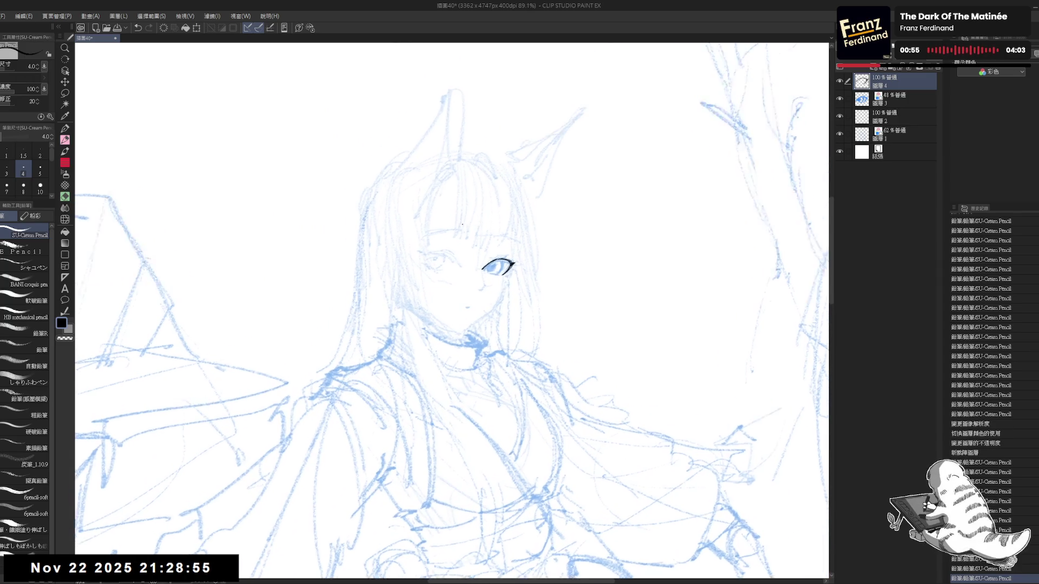
- Tilt and enlarge the view on the eye and undo a stray stroke above it
scroll(455, 223, up, 1)
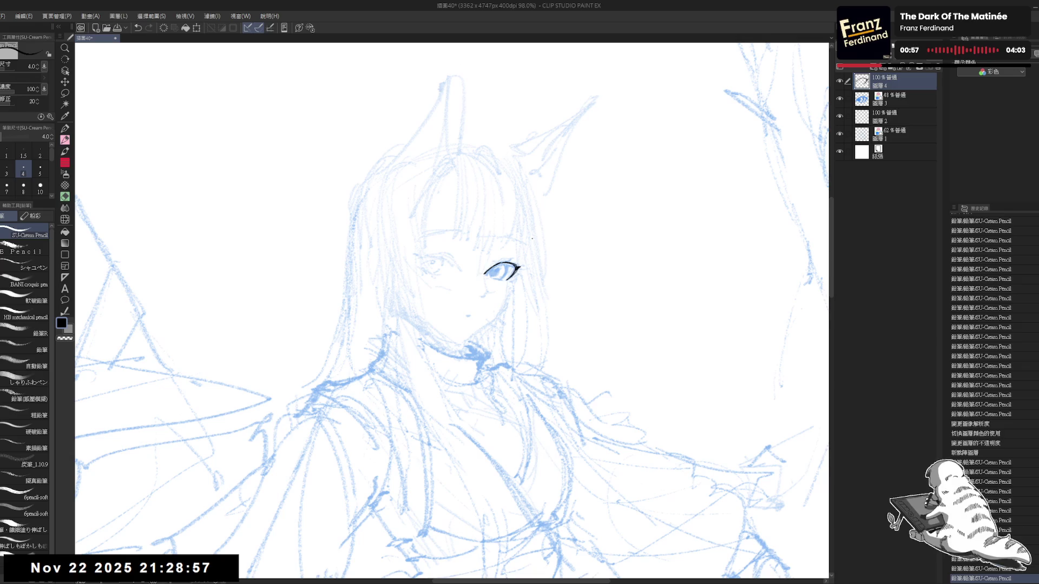
scroll(535, 255, up, 1)
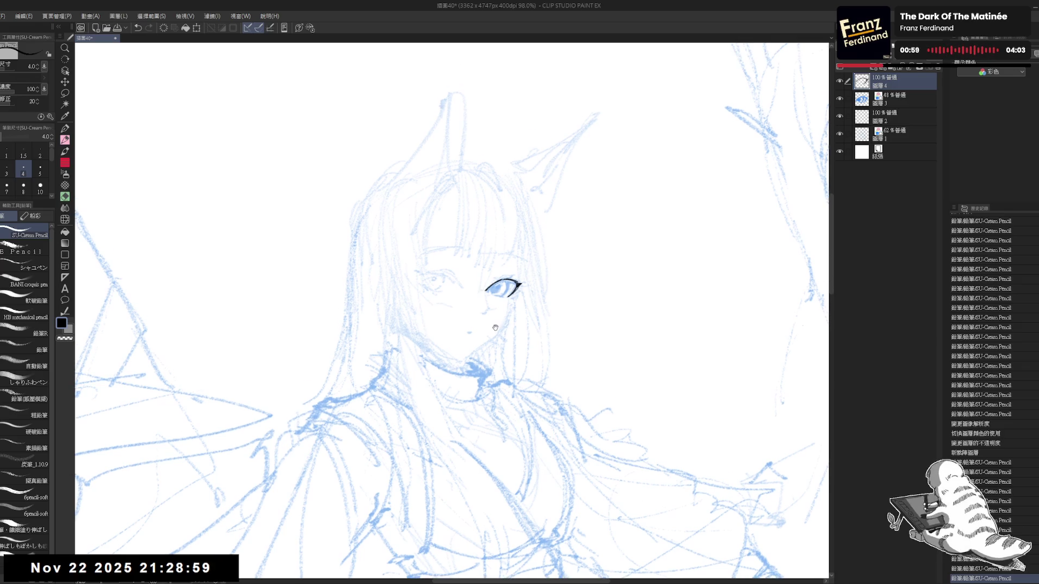
mouse_move(486, 411)
mouse_down()
mouse_move(461, 274)
mouse_move(448, 283)
mouse_move(469, 248)
mouse_up()
key(e)
key(p)
key(ctrl+z)
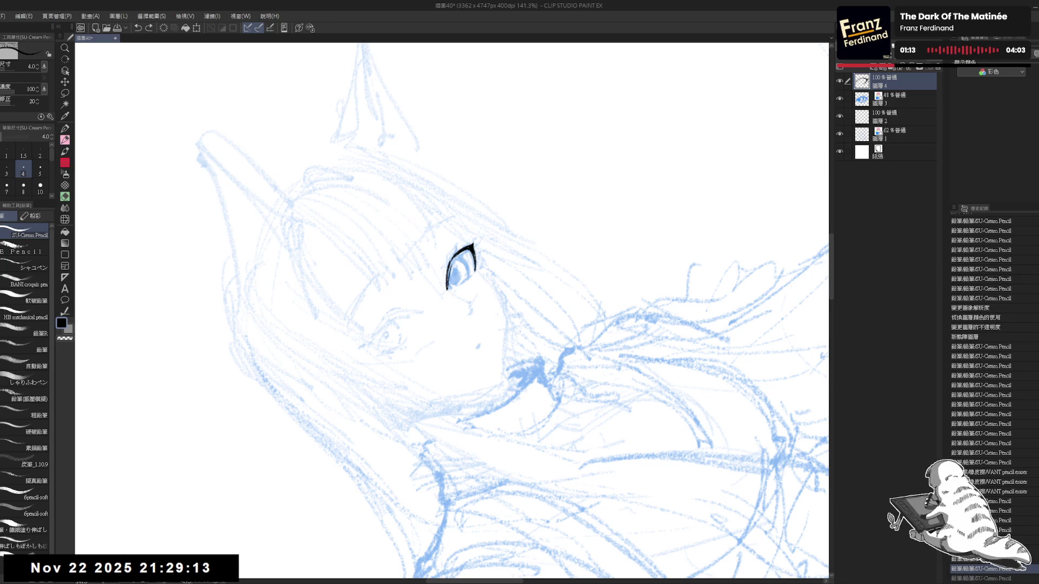
- Add a short dark lower-lid stroke inside the eye and redo the eraser cleanup strokes
key(ctrl+0)
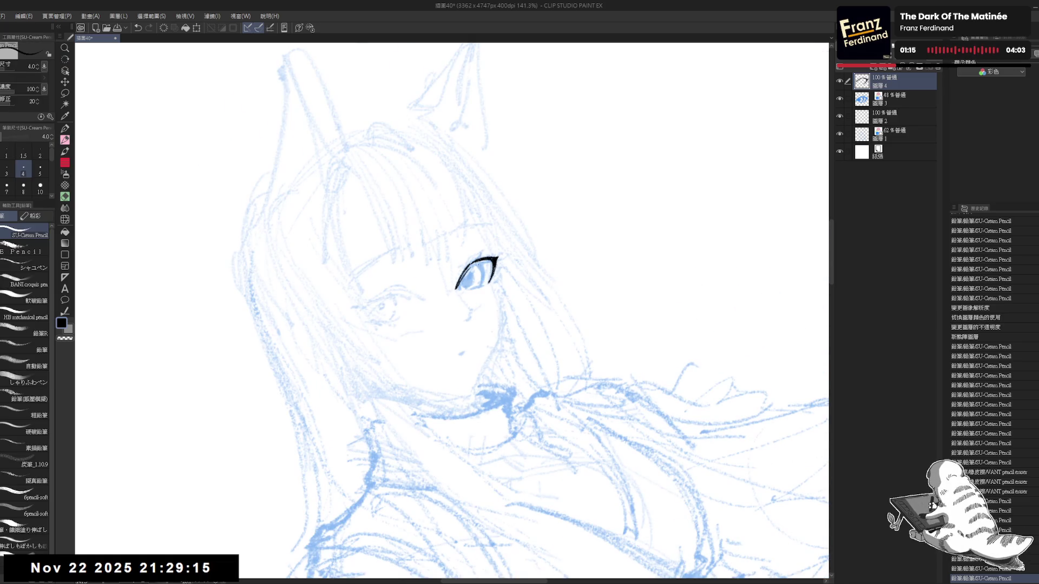
drag(484, 274, 481, 287)
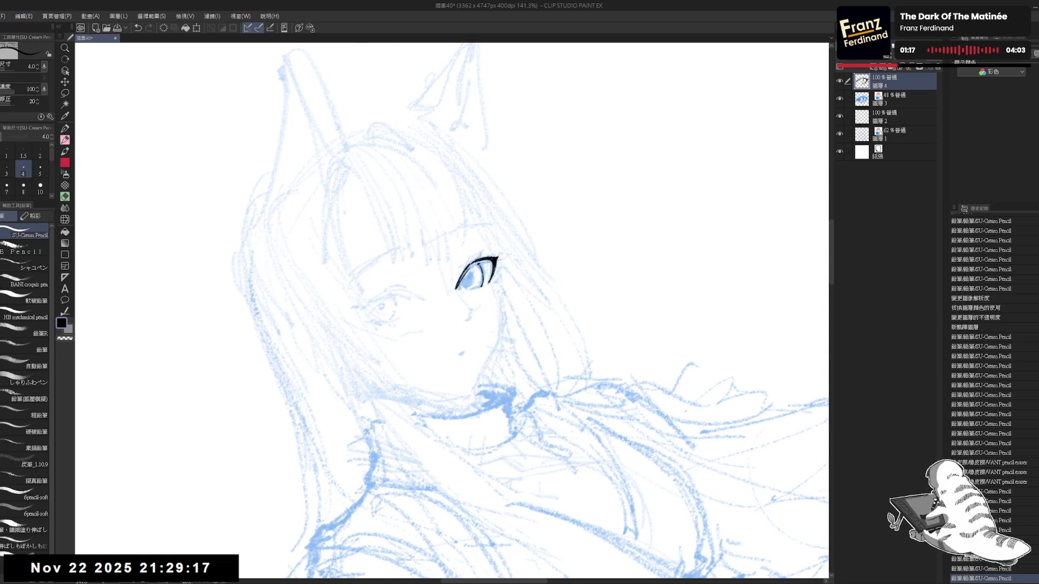
scroll(993, 379, down, 3)
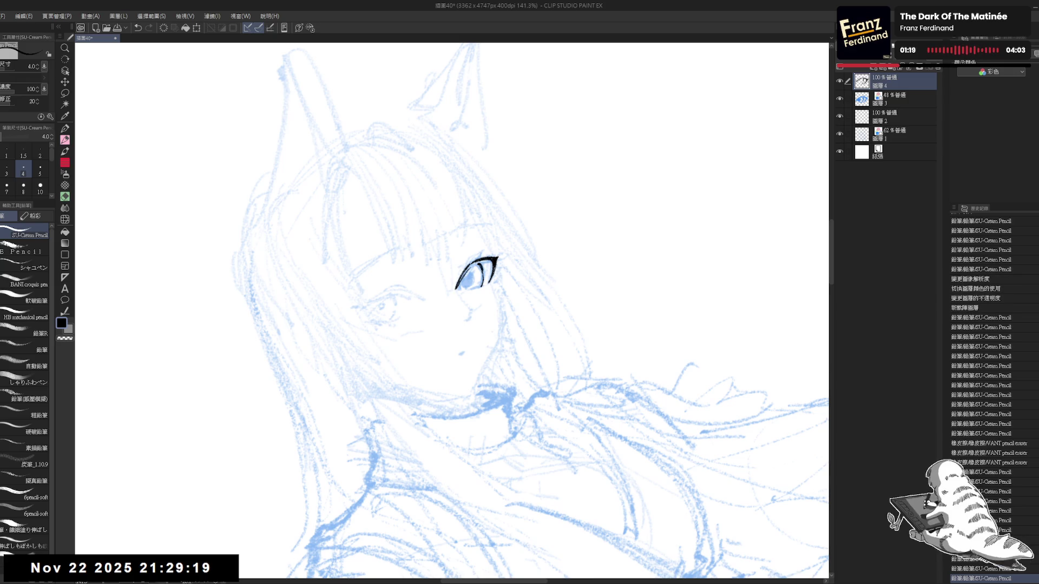
scroll(993, 379, down, 3)
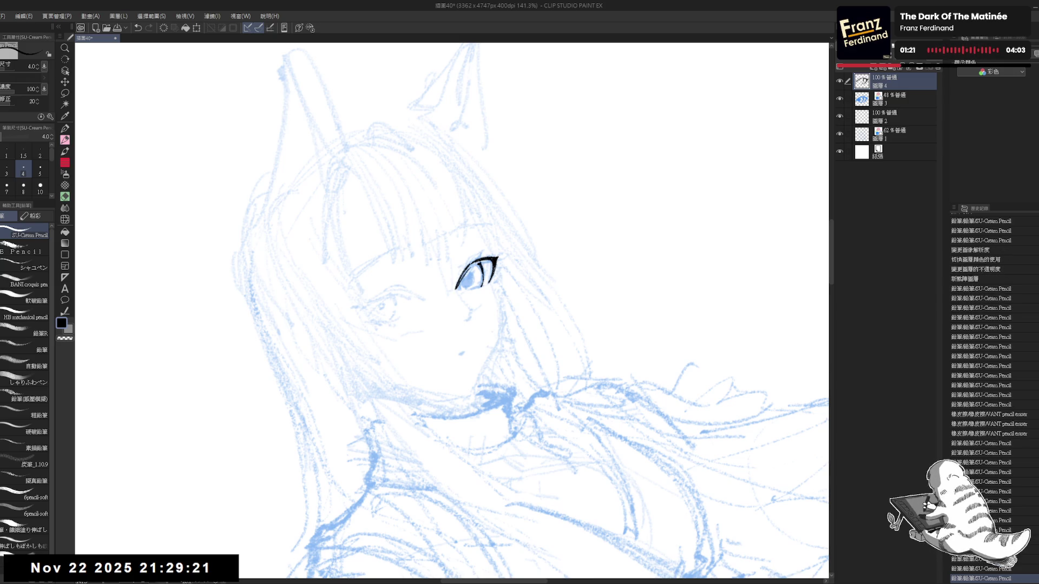
scroll(993, 379, down, 3)
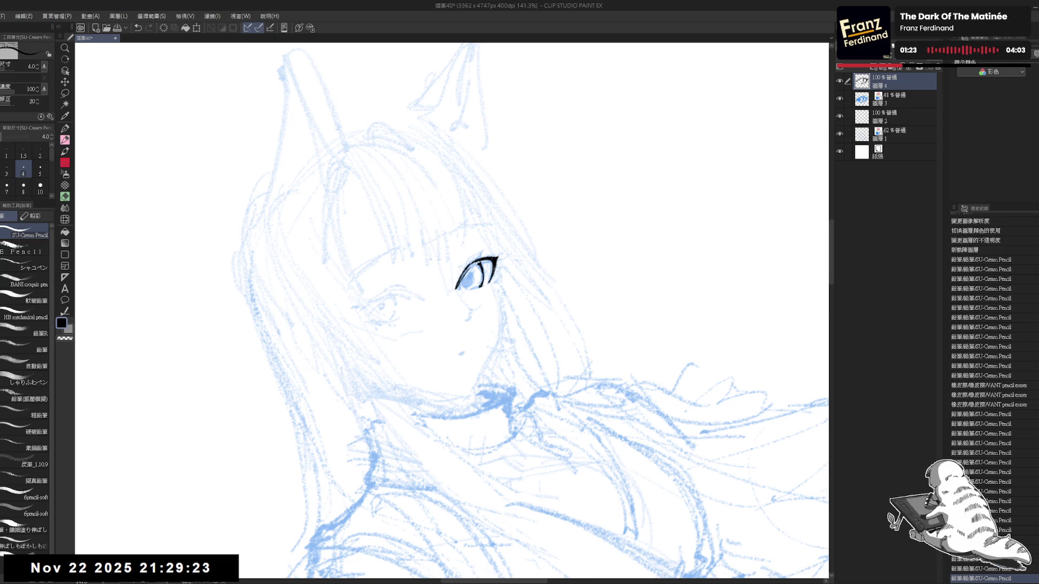
scroll(993, 379, down, 3)
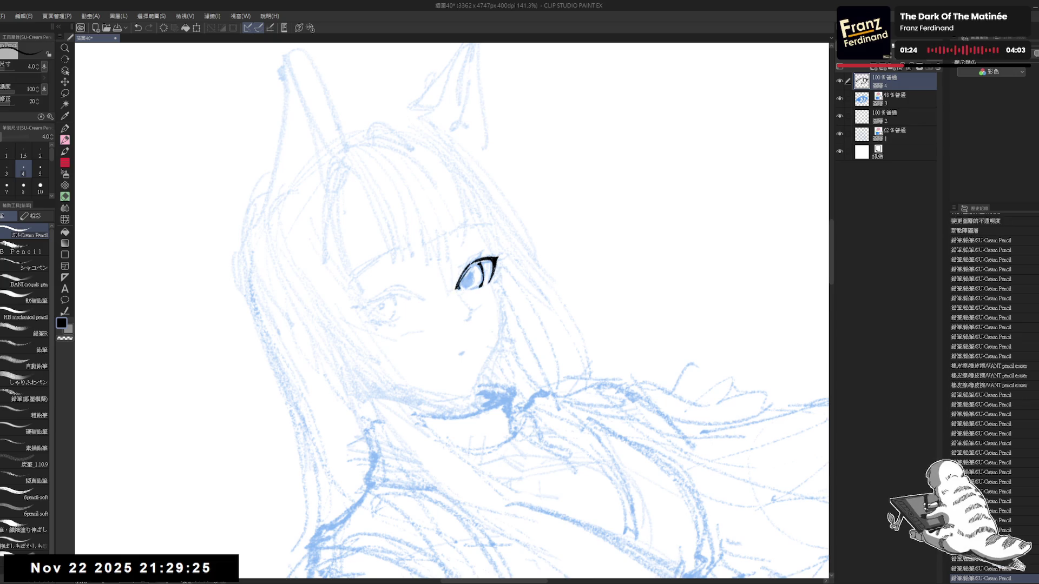
key(ctrl+y)
key(ctrl+y)
key(ctrl+y)
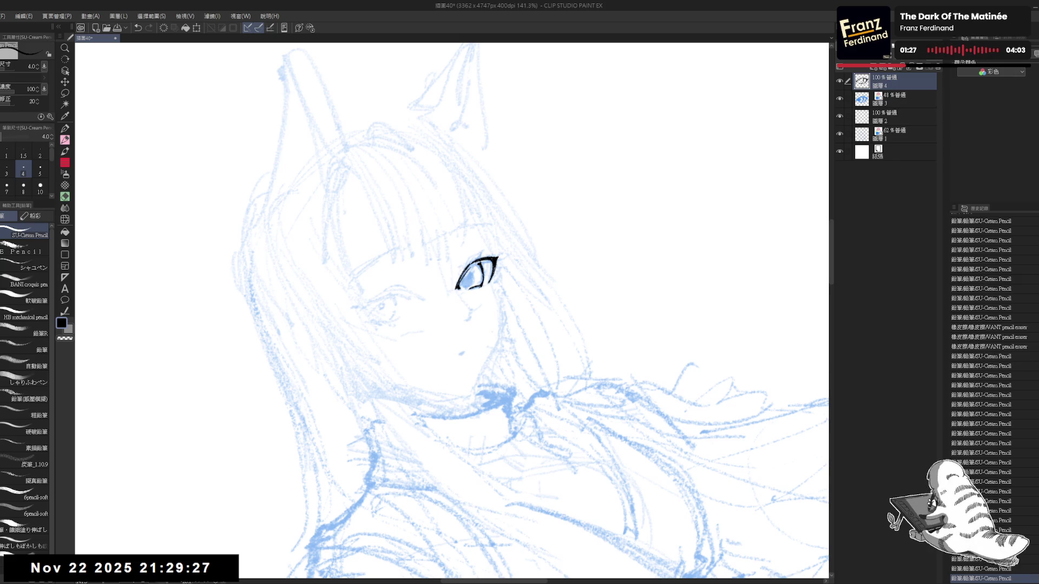
key(e)
key(ctrl+y)
key(ctrl+y)
key(ctrl+y)
key(ctrl+y)
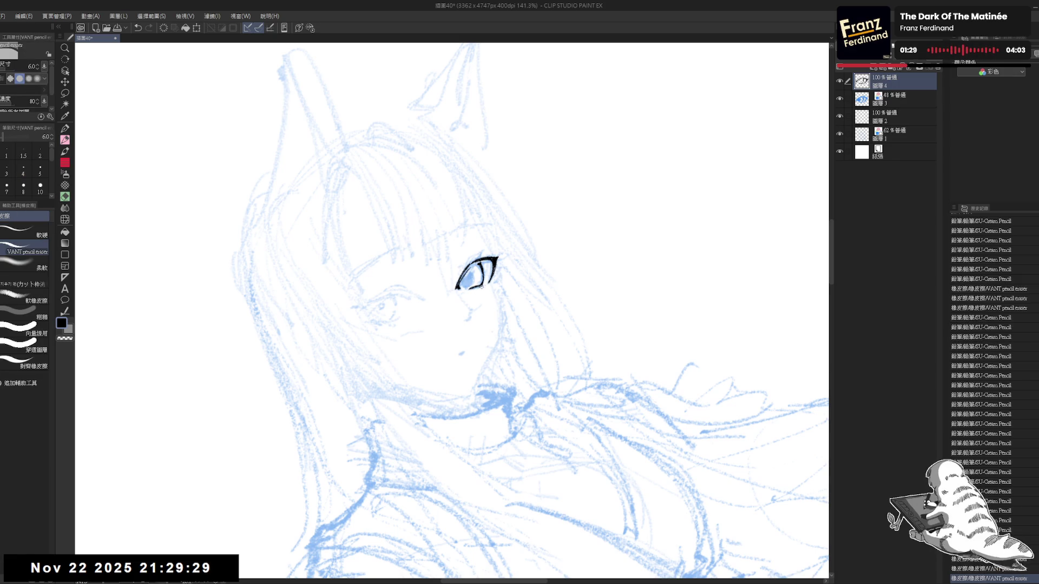
- Rotate the view and redo the undone eraser and pencil strokes around the eye
key(r)
drag(520, 254, 475, 277)
key(e)
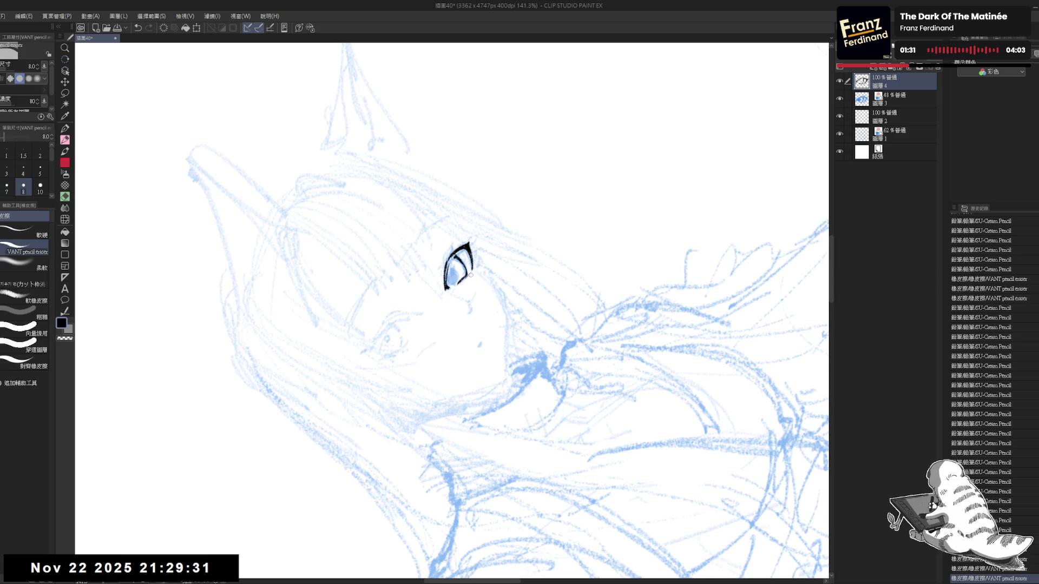
key(ctrl+y)
key(p)
key(ctrl+y)
key(ctrl+y)
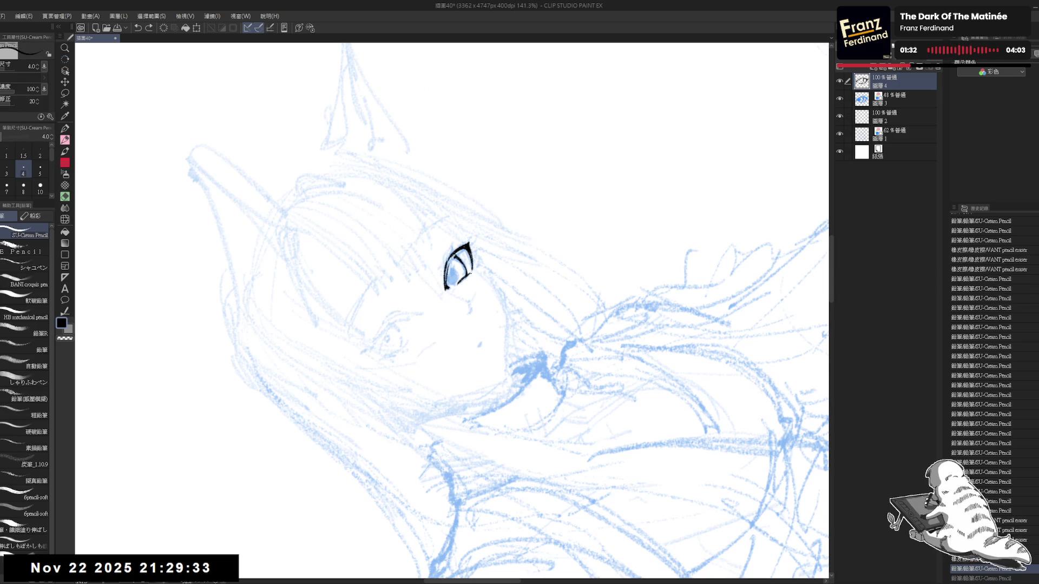
key(ctrl+y)
key(ctrl+y)
key(ctrl+0)
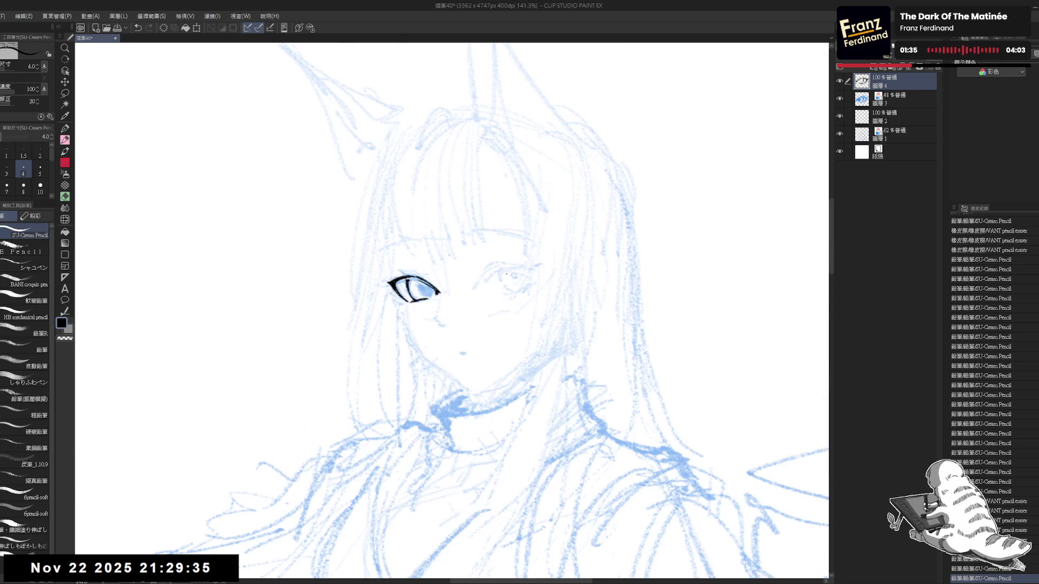
mouse_move(422, 268)
mouse_down()
mouse_move(447, 271)
mouse_move(404, 397)
mouse_move(460, 409)
mouse_up()
key(ctrl+y)
key(ctrl+y)
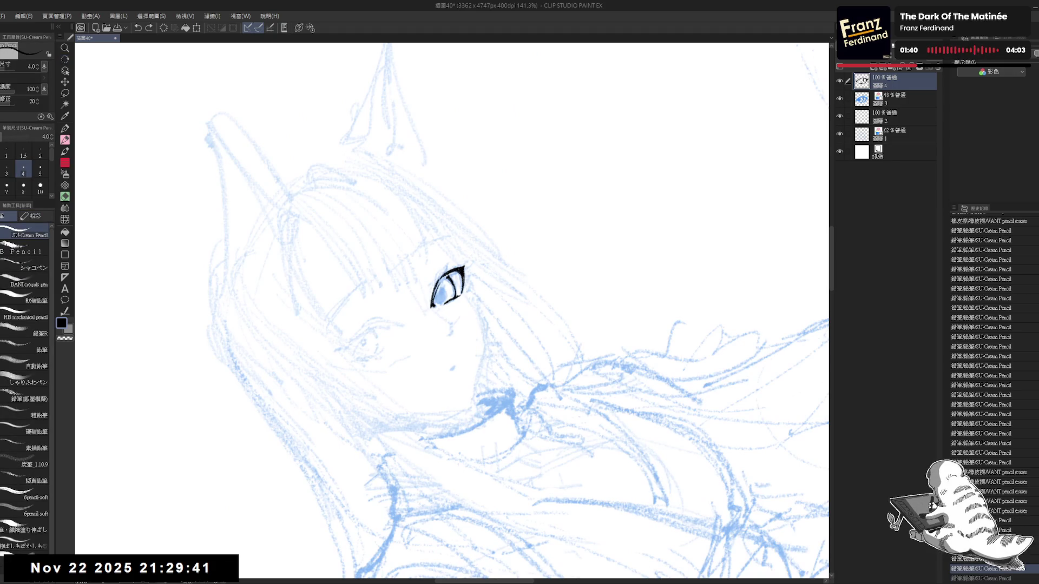
key(ctrl+y)
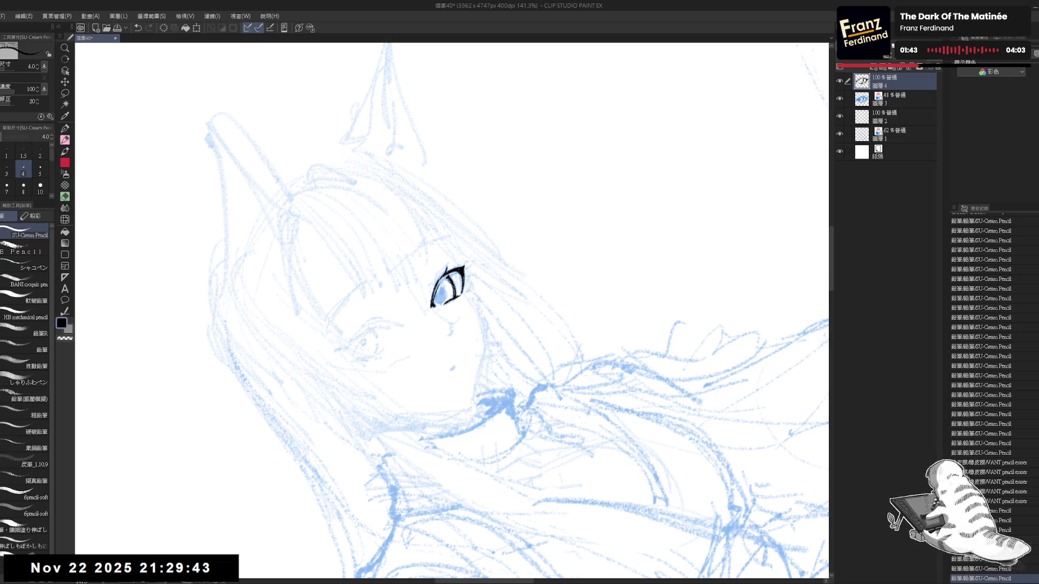
key(ctrl+y)
key(ctrl+y)
key(ctrl+y)
- Draw the dark iris outline inside the eye and zoom out to check it
drag(460, 409, 401, 395)
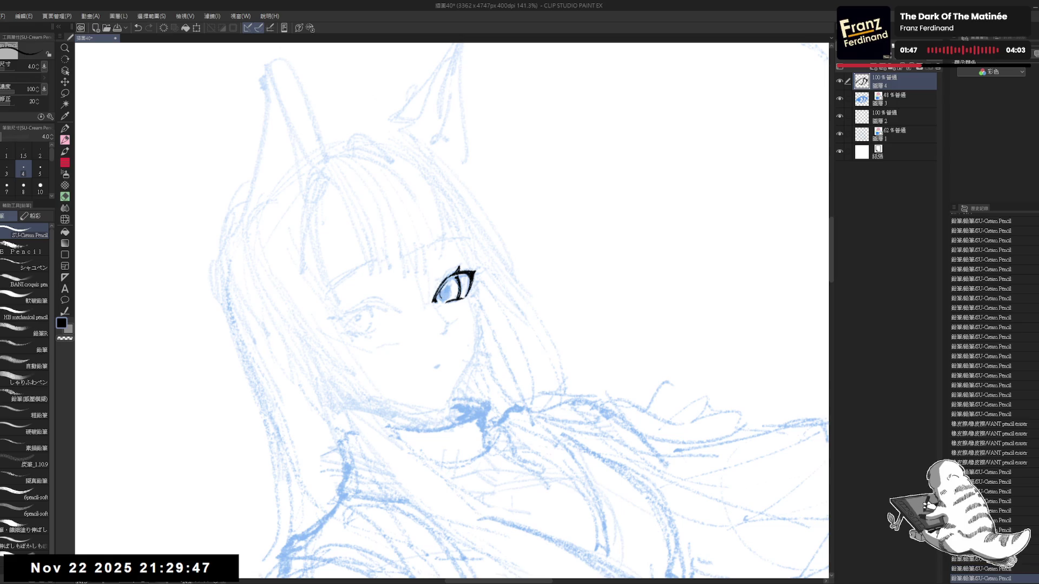
key(ctrl+y)
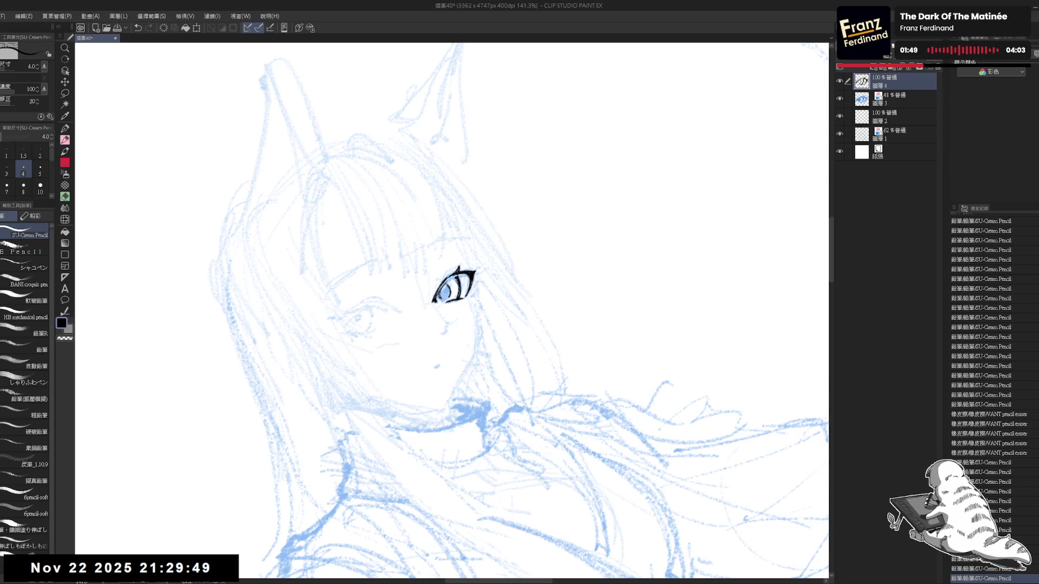
mouse_move(445, 286)
mouse_down()
mouse_move(440, 297)
mouse_move(525, 227)
mouse_move(529, 192)
mouse_up()
scroll(453, 238, down, 2)
scroll(529, 193, up, 2)
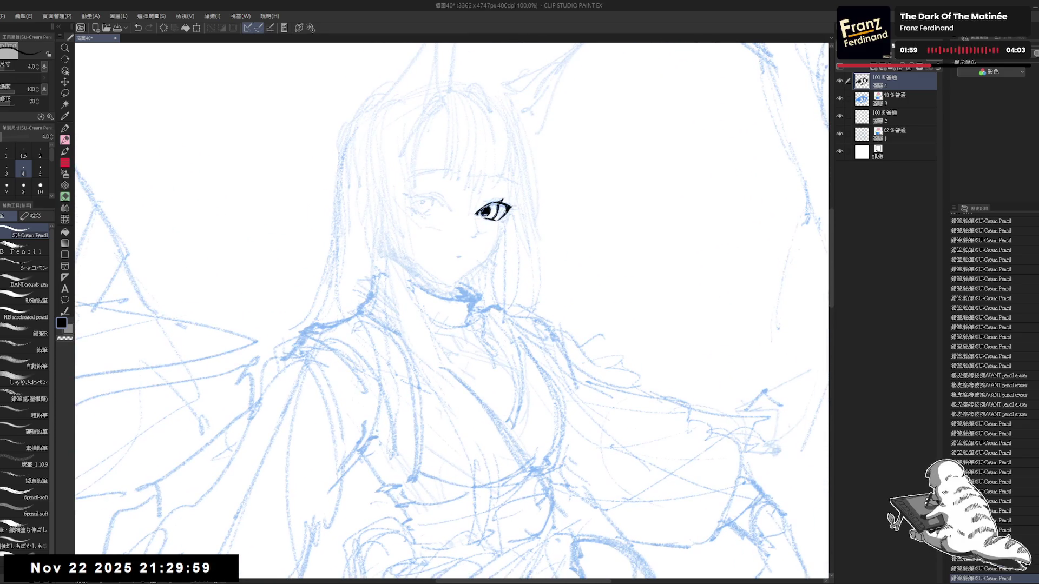
- Rotate the view and undo, then restore, the small mark near the eye
drag(449, 291, 458, 331)
key(r)
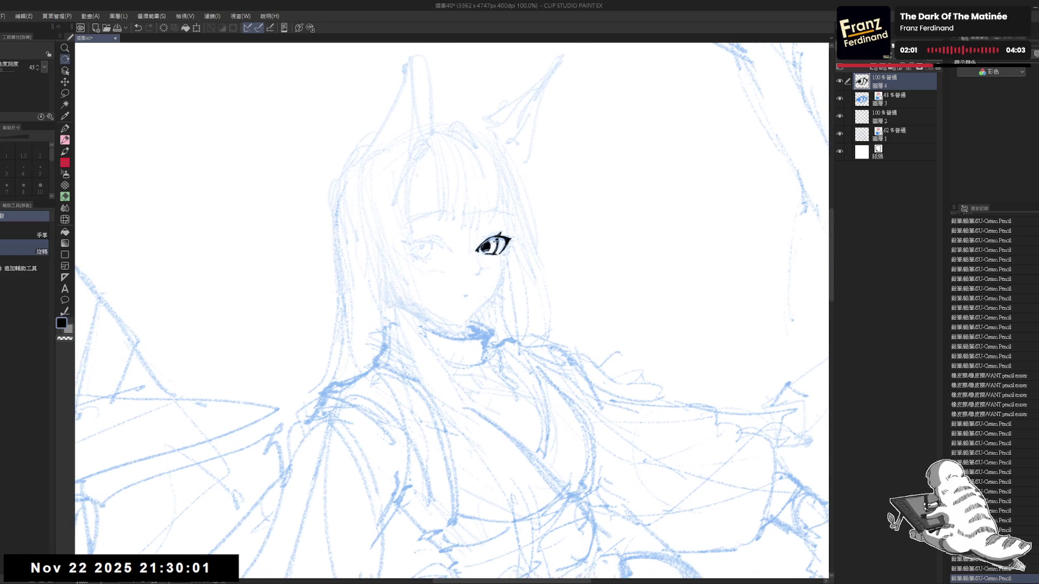
scroll(427, 390, up, 2)
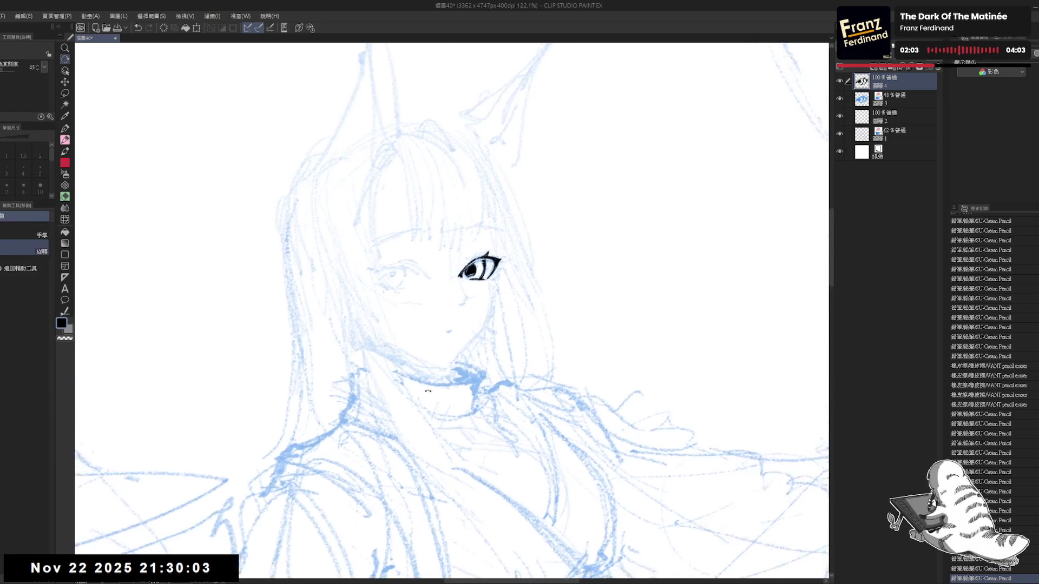
drag(428, 391, 453, 394)
key(ctrl+z)
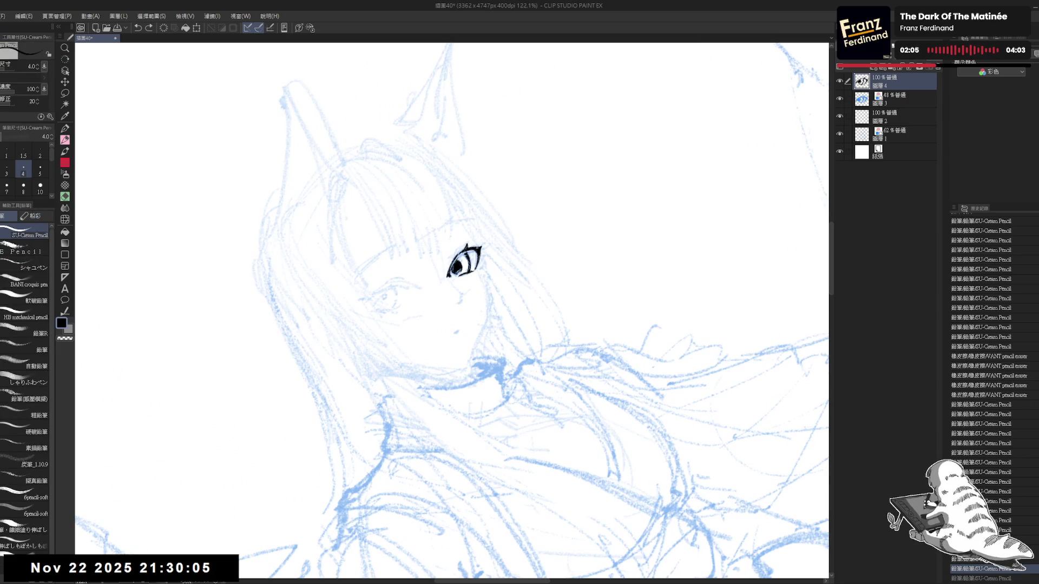
mouse_move(486, 339)
mouse_down()
mouse_move(535, 274)
mouse_move(495, 287)
mouse_up()
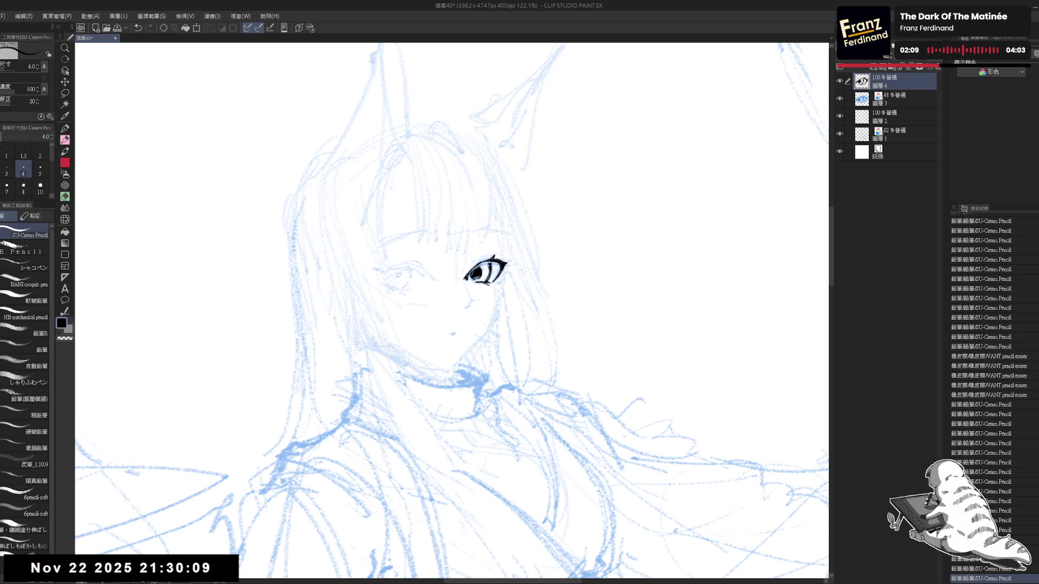
key(ctrl+z)
key(ctrl+y)
- Compare the last pencil stroke with undo and redo, keep it, and reset the rotation
drag(452, 314, 460, 321)
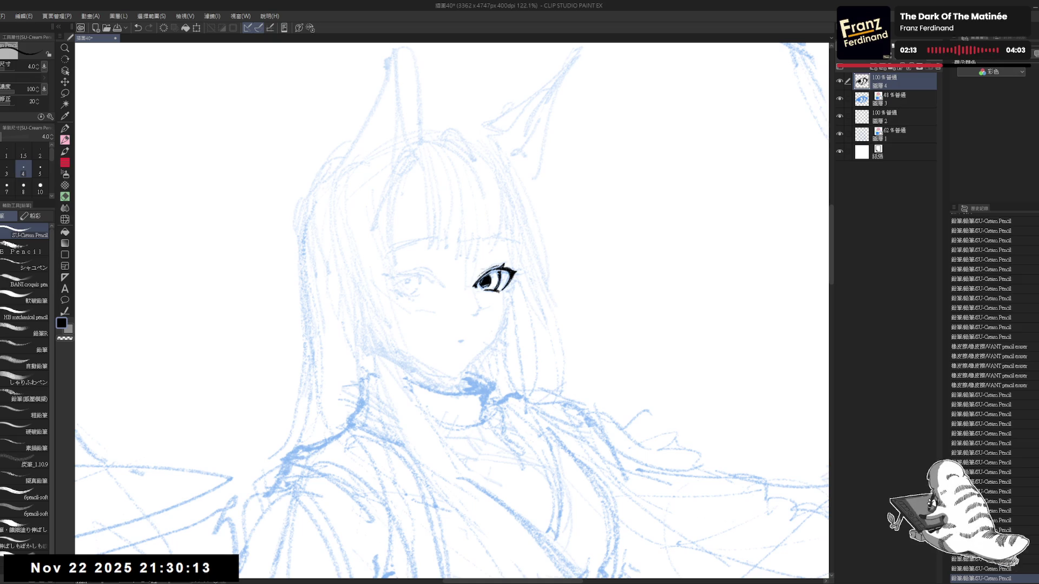
key(ctrl+z)
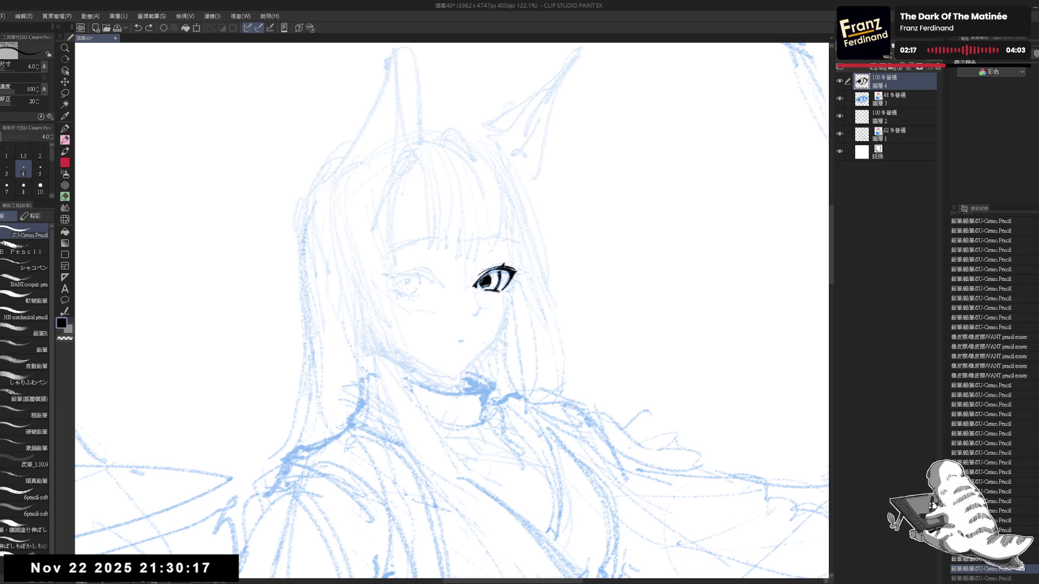
mouse_move(488, 449)
mouse_down()
mouse_move(511, 446)
mouse_move(505, 305)
mouse_up()
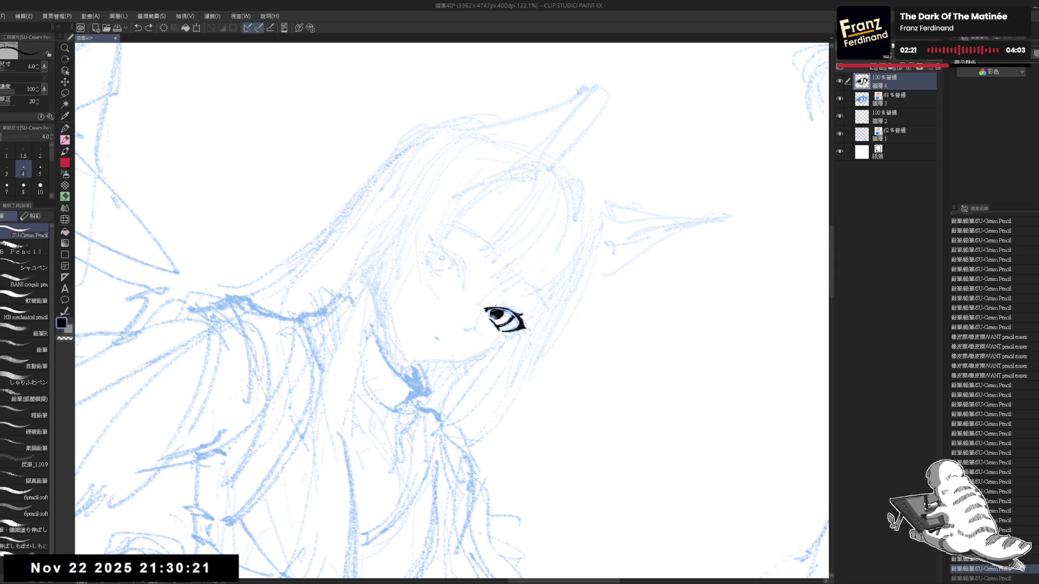
key(ctrl+y)
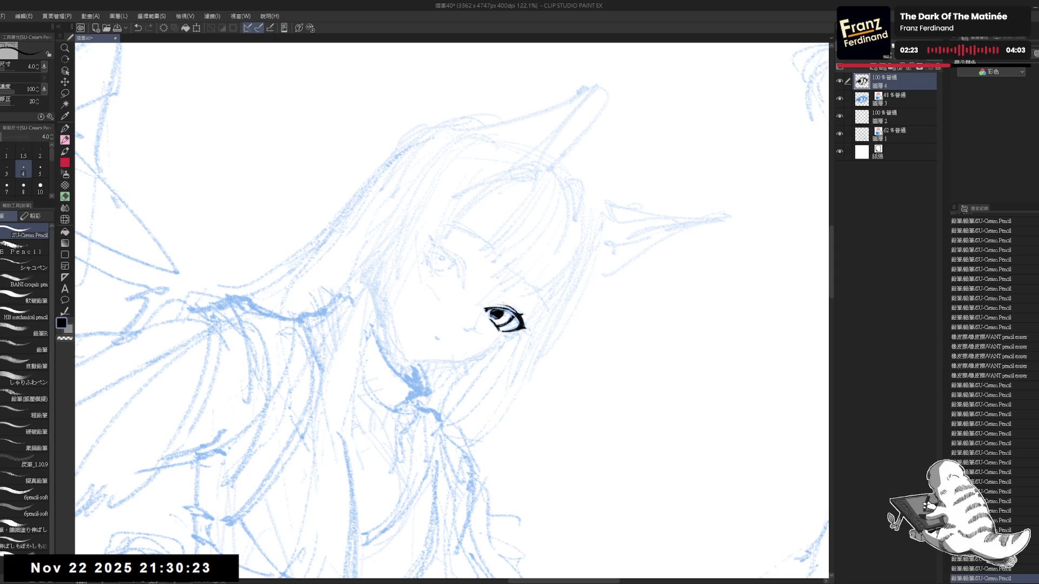
key(at)
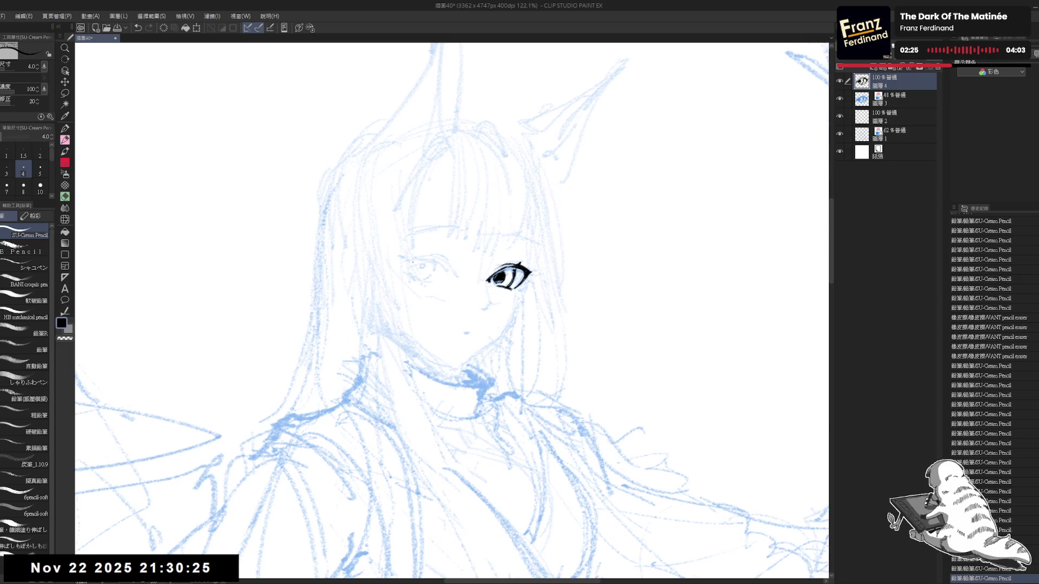
- Dab small marks near the left eye and ink its black upper lid line
click(410, 277)
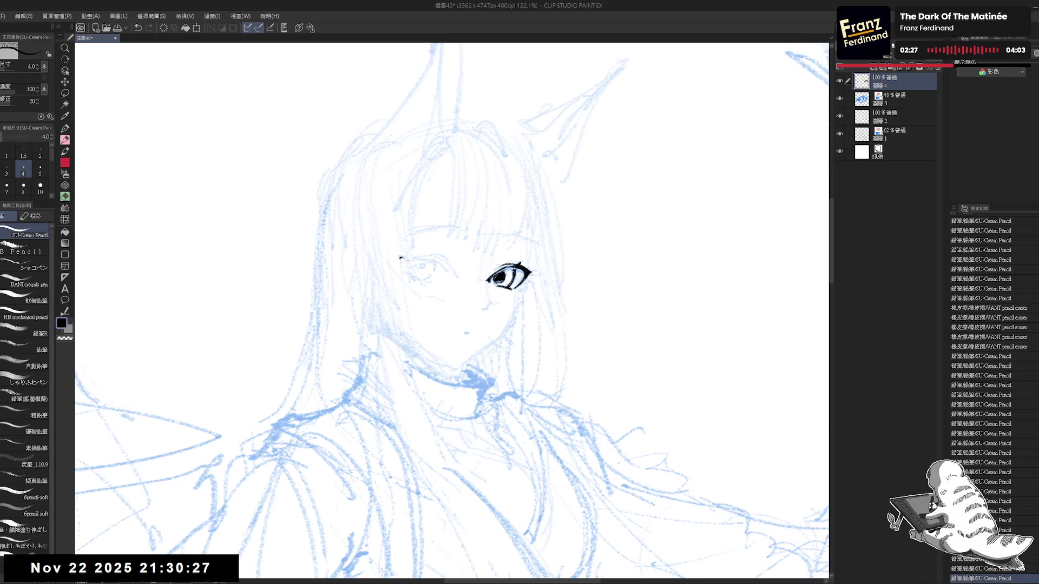
click(401, 258)
click(401, 260)
click(401, 260)
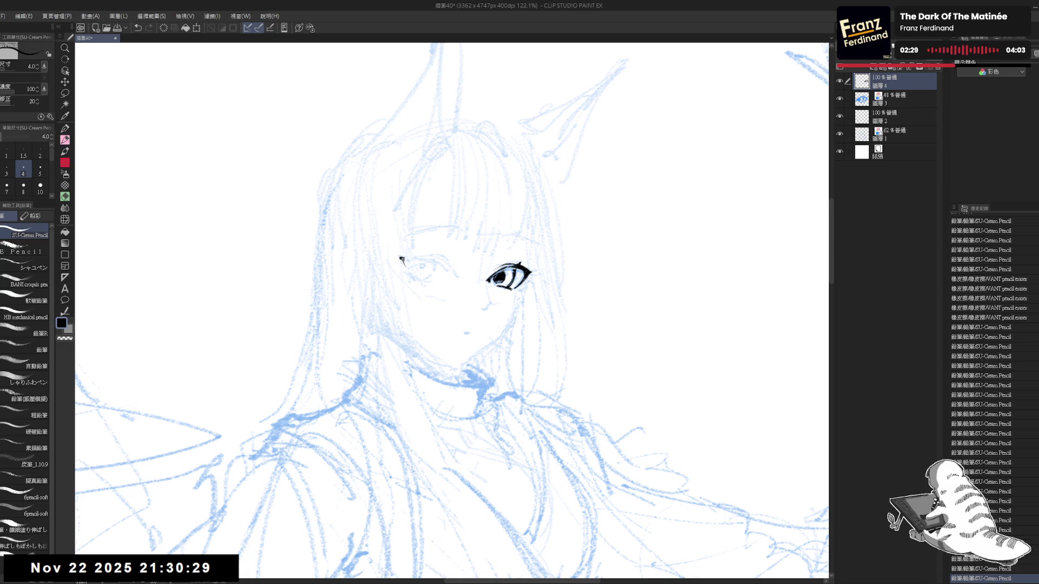
click(401, 260)
click(402, 262)
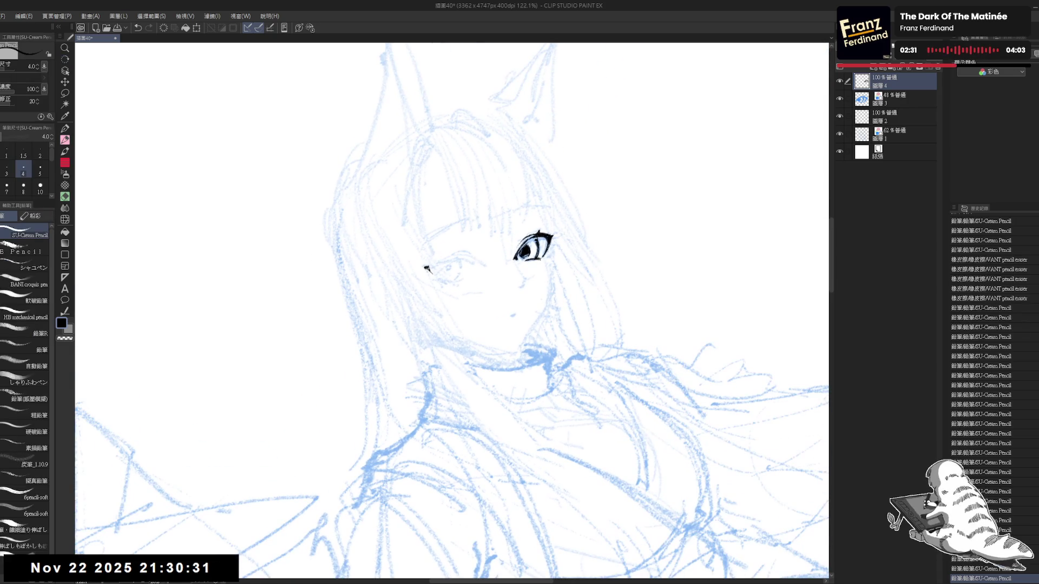
drag(429, 269, 447, 257)
mouse_move(432, 265)
mouse_down()
mouse_move(481, 257)
mouse_move(492, 274)
mouse_up()
- Rotate and flip the canvas view to check the face, then ink the left eye's outer corner
key(^)
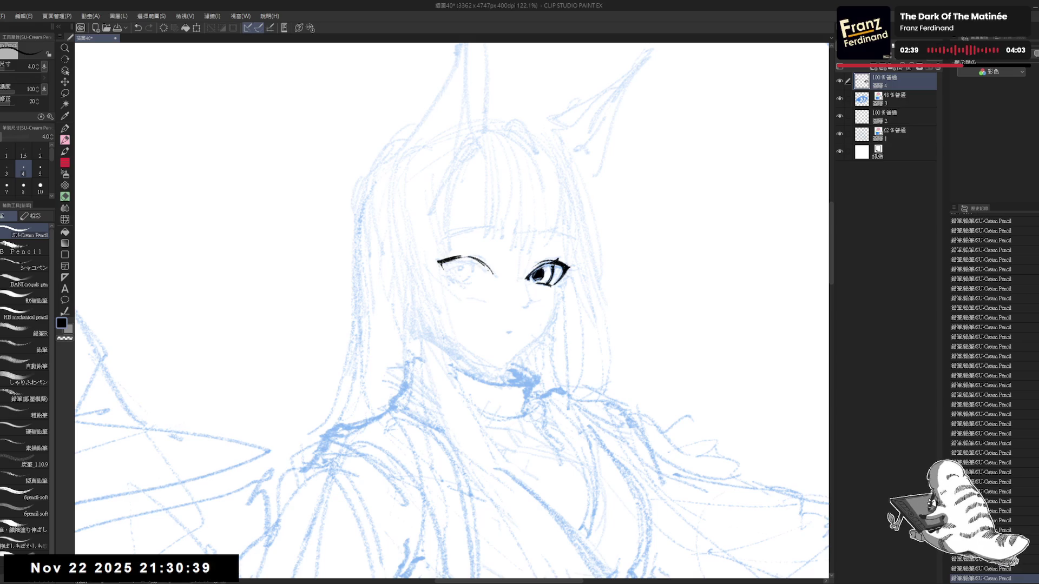
mouse_move(395, 403)
mouse_down()
mouse_move(411, 411)
mouse_move(427, 267)
mouse_up()
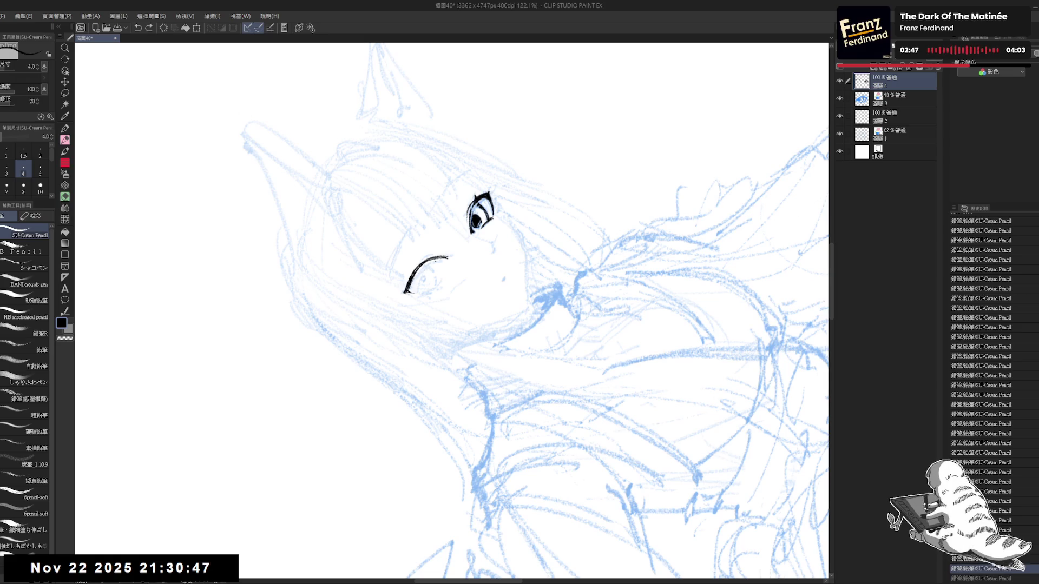
key(ctrl+at)
key(h)
key(e)
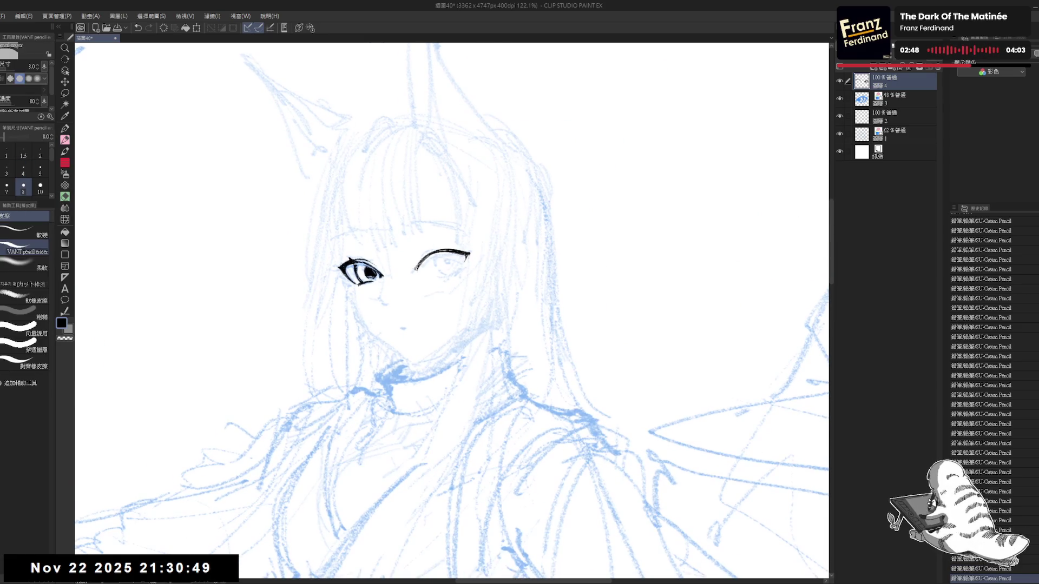
click(417, 272)
key(h)
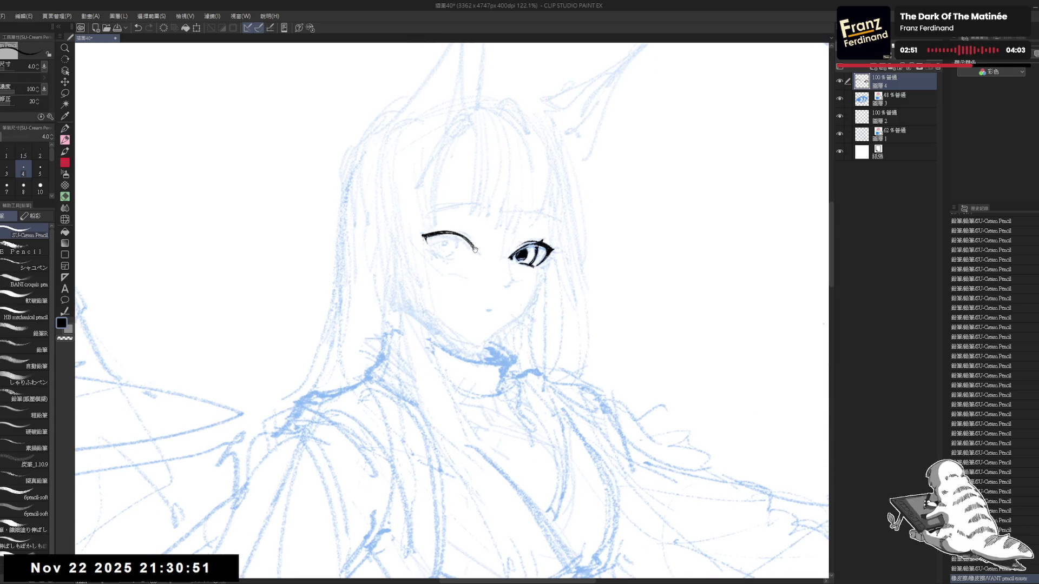
scroll(615, 253, down, 1)
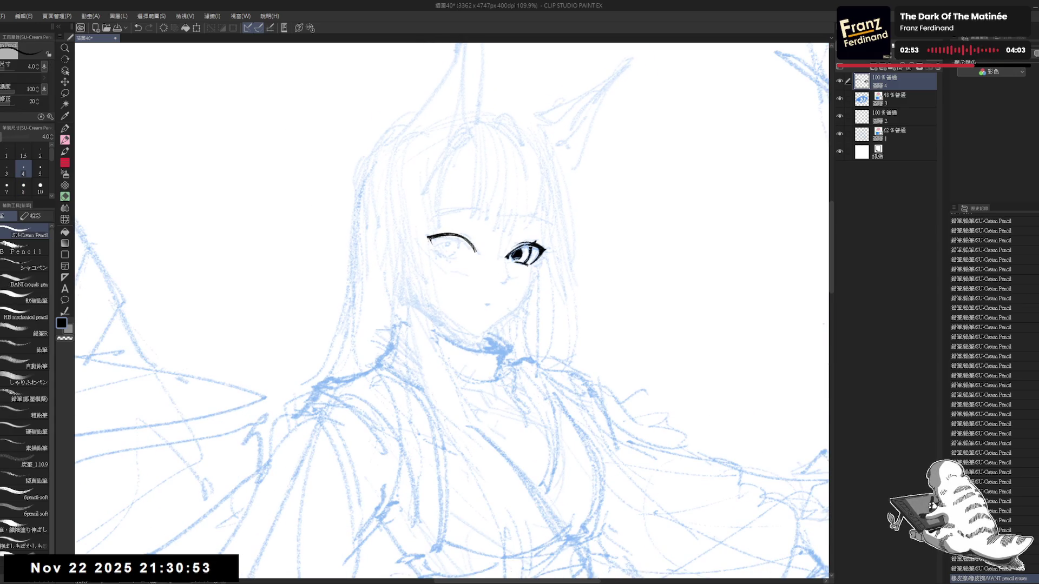
scroll(452, 311, up, 1)
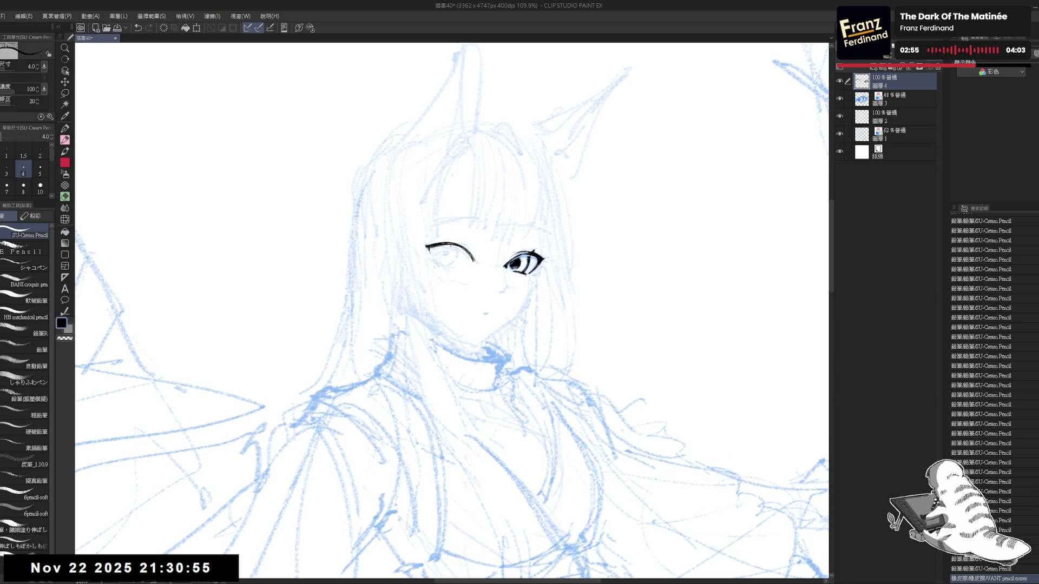
drag(426, 246, 432, 261)
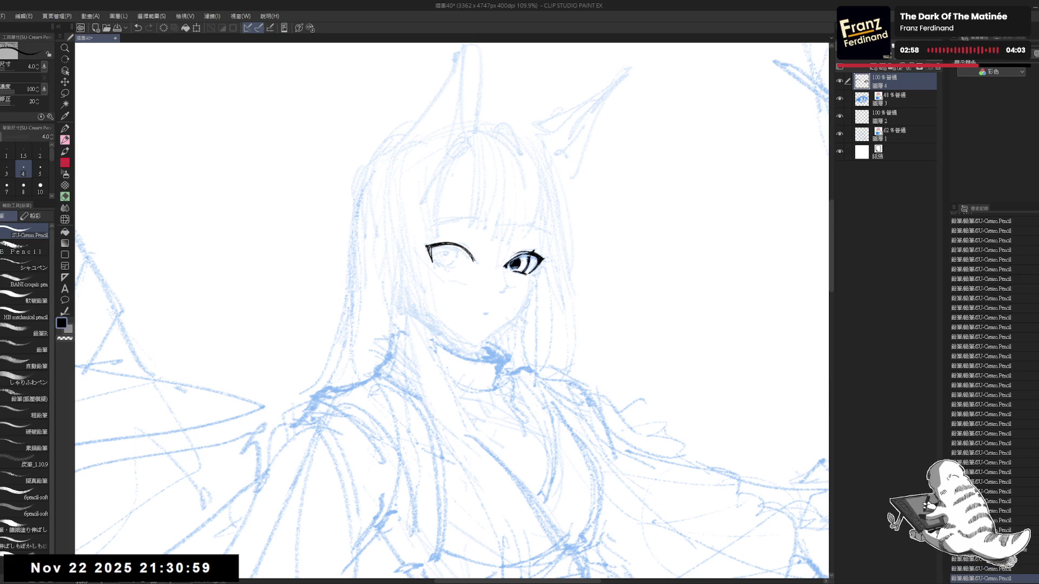
- Draw the left eye's lash line, erasing its end and redrawing it after an undo
key(e)
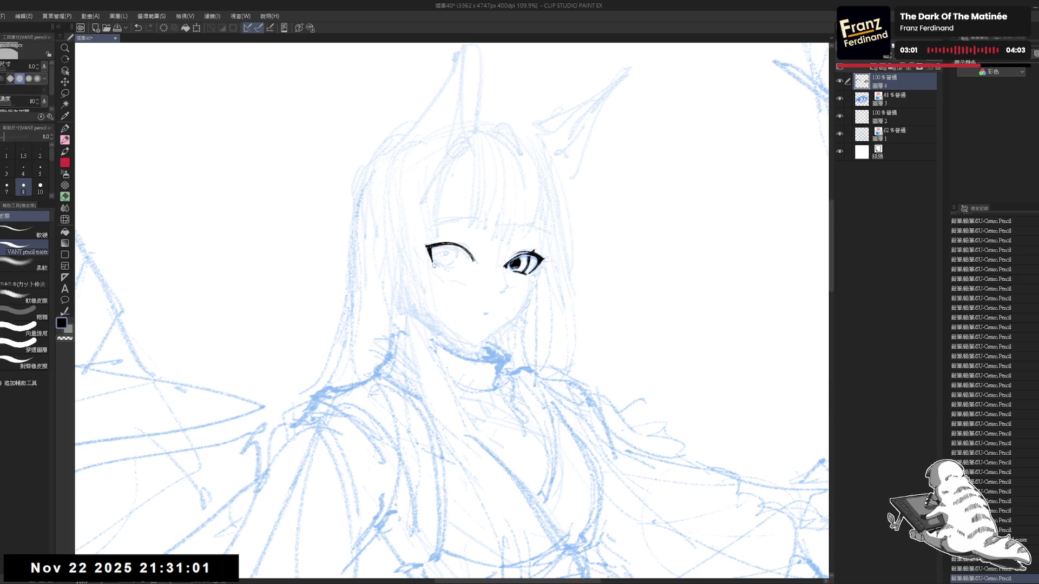
key(p)
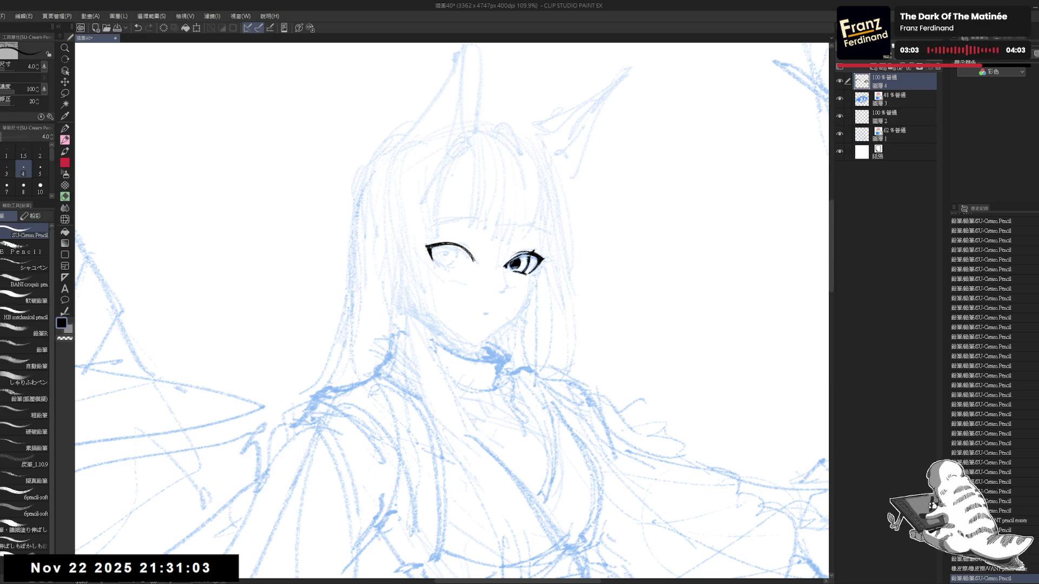
drag(427, 246, 433, 255)
drag(433, 249, 439, 255)
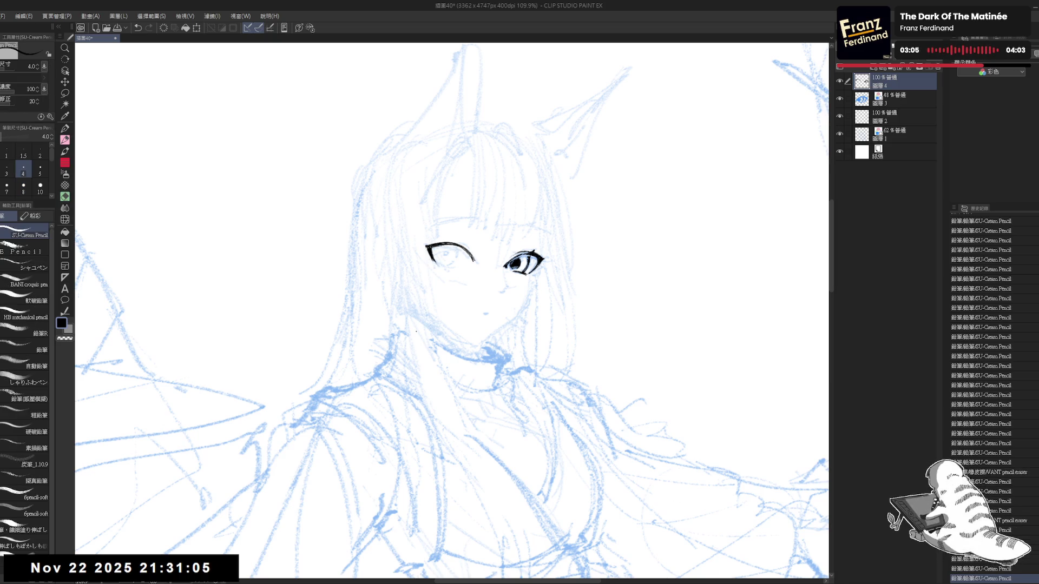
key(e)
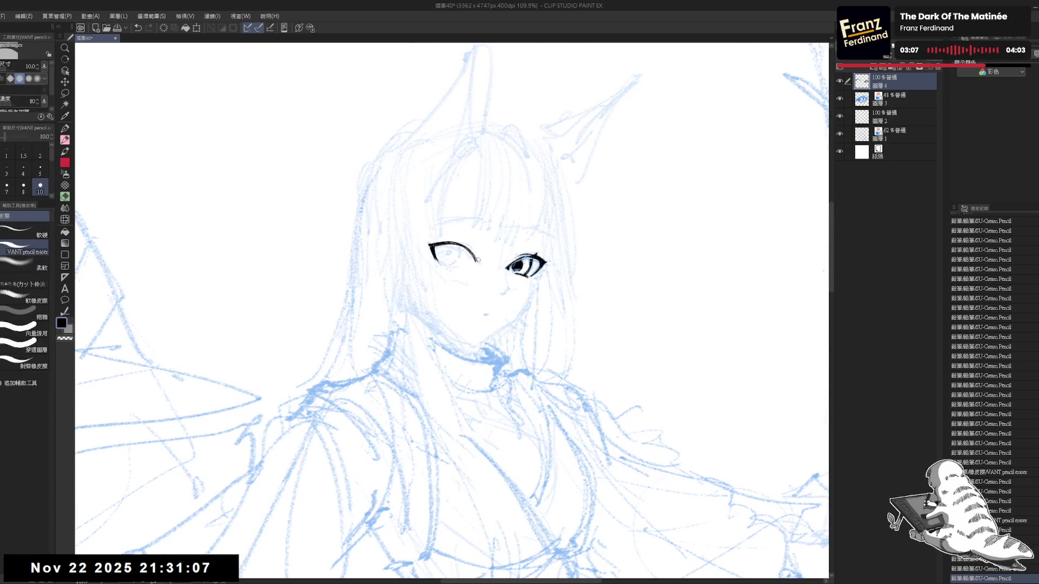
mouse_move(479, 260)
mouse_down()
mouse_move(471, 250)
mouse_move(478, 258)
mouse_up()
key(p)
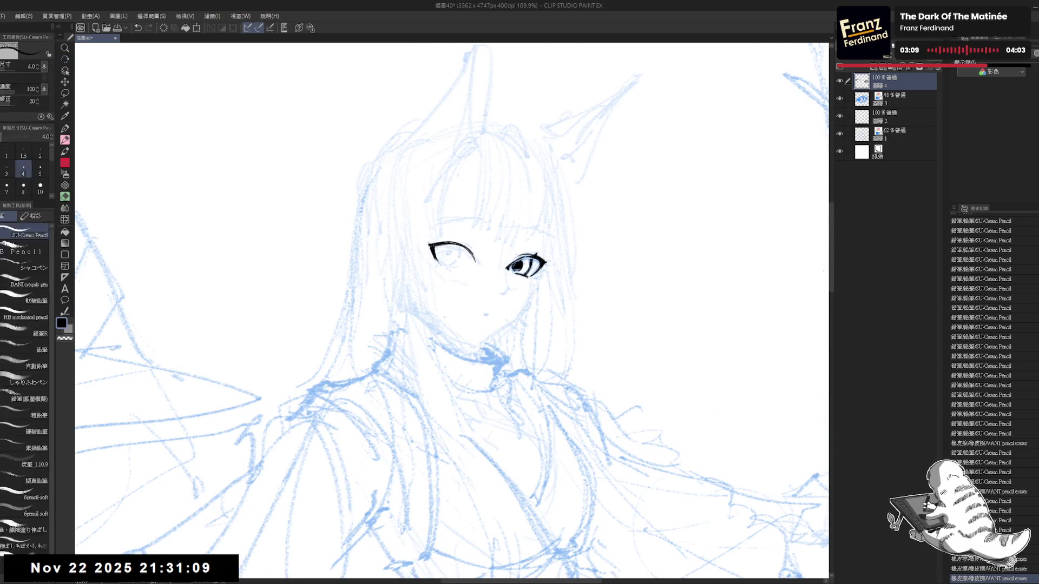
drag(444, 318, 465, 303)
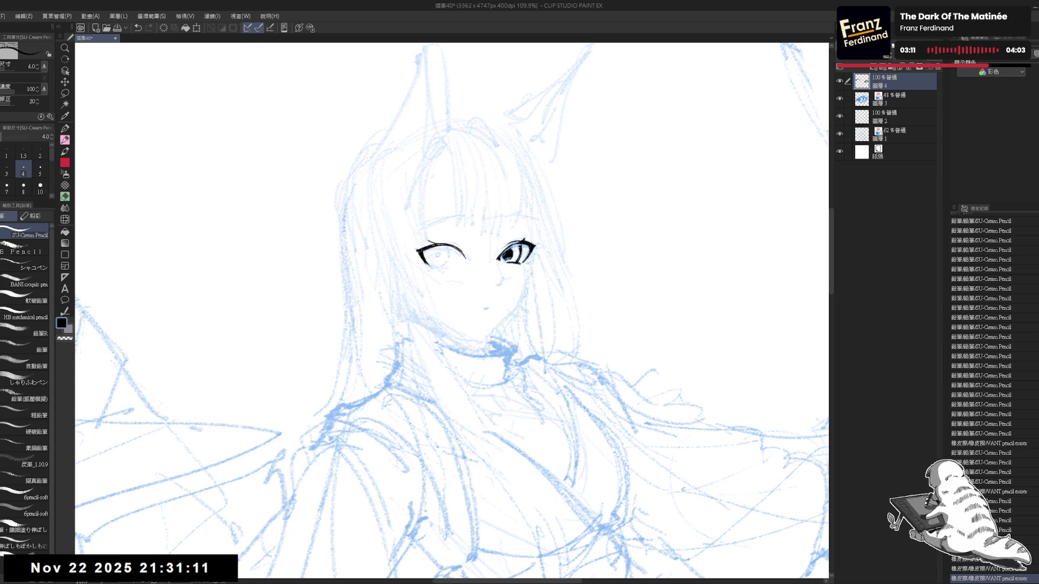
key(ctrl+z)
drag(421, 250, 438, 244)
- Rotate the view, undo a stray mark, and draw the left eye's iris
key(shift+space)
mouse_move(432, 379)
mouse_down()
mouse_move(412, 368)
mouse_move(449, 373)
mouse_up()
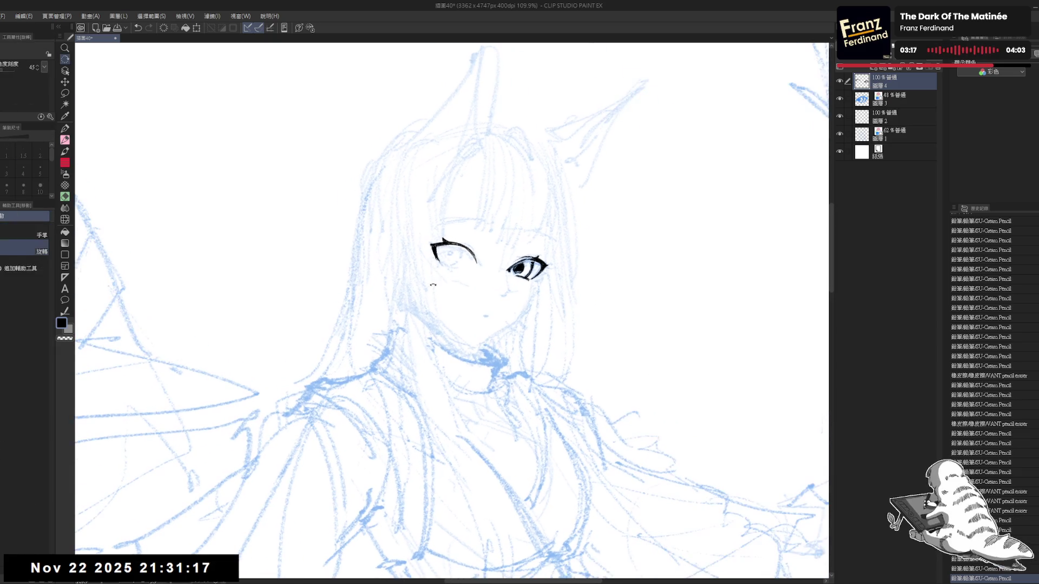
key(ctrl+z)
drag(440, 246, 442, 260)
key(ctrl+z)
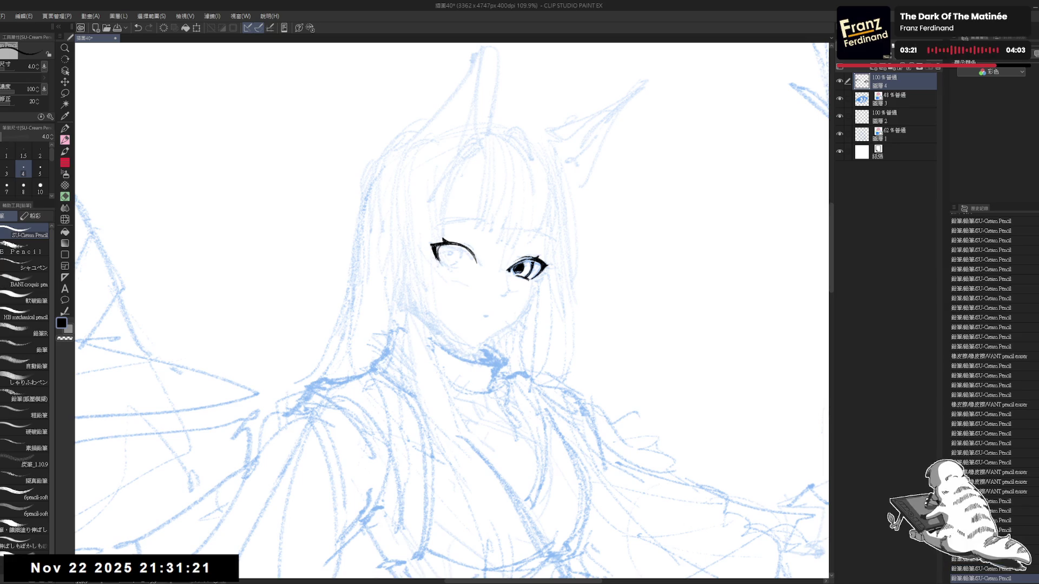
drag(455, 243, 463, 259)
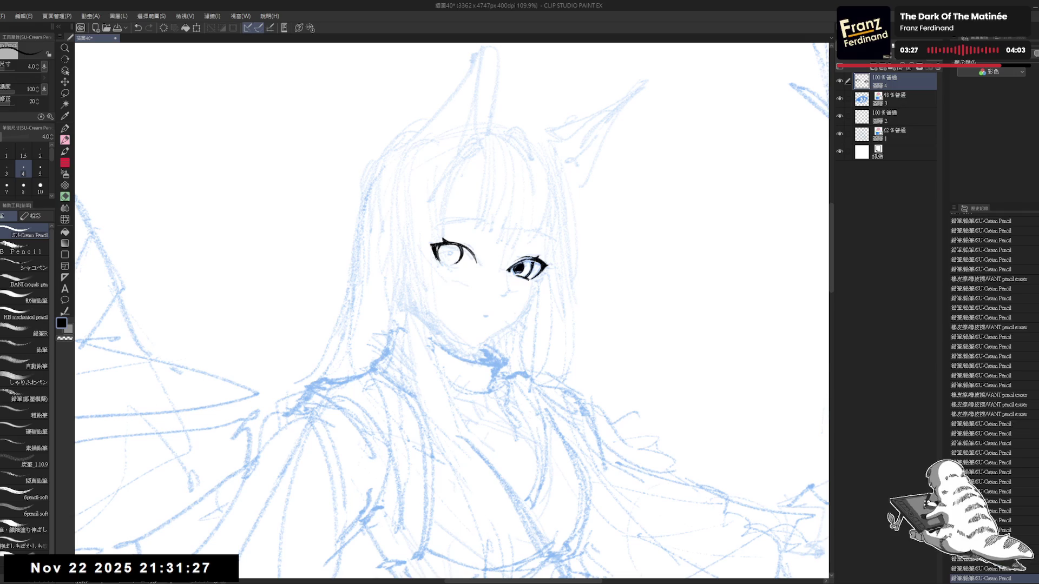
- Erase a bit inside the left eye, undo the latest stroke, and add a small stroke
key(e)
drag(443, 255, 450, 265)
key(p)
key(e)
key(p)
key(ctrl+z)
mouse_move(373, 379)
mouse_down()
mouse_move(427, 417)
mouse_move(466, 419)
mouse_up()
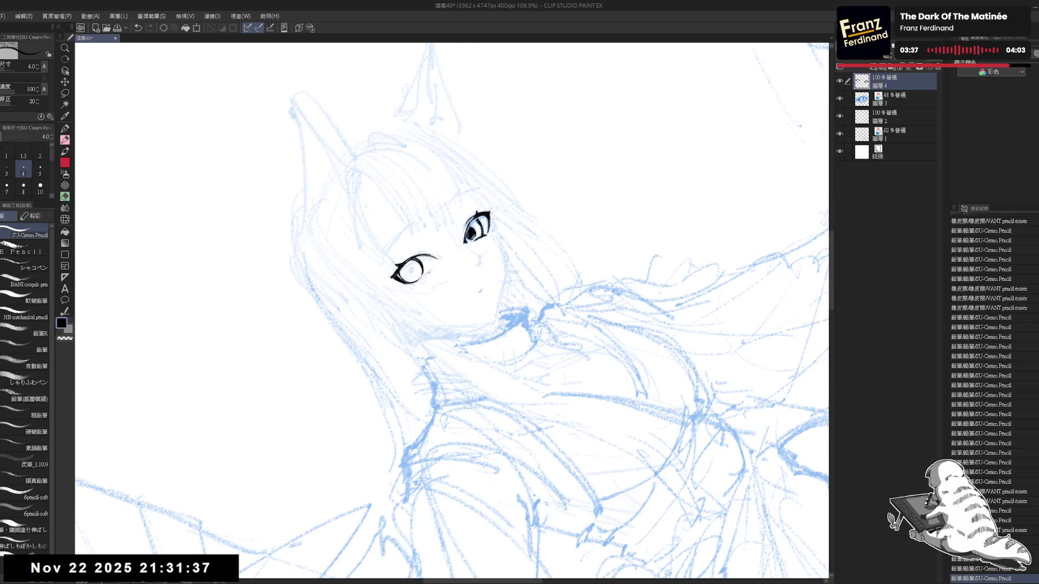
- Darken the left eye's outer corner, adjusting brush size between 3 and 4
drag(426, 267, 433, 272)
key(bracketleft)
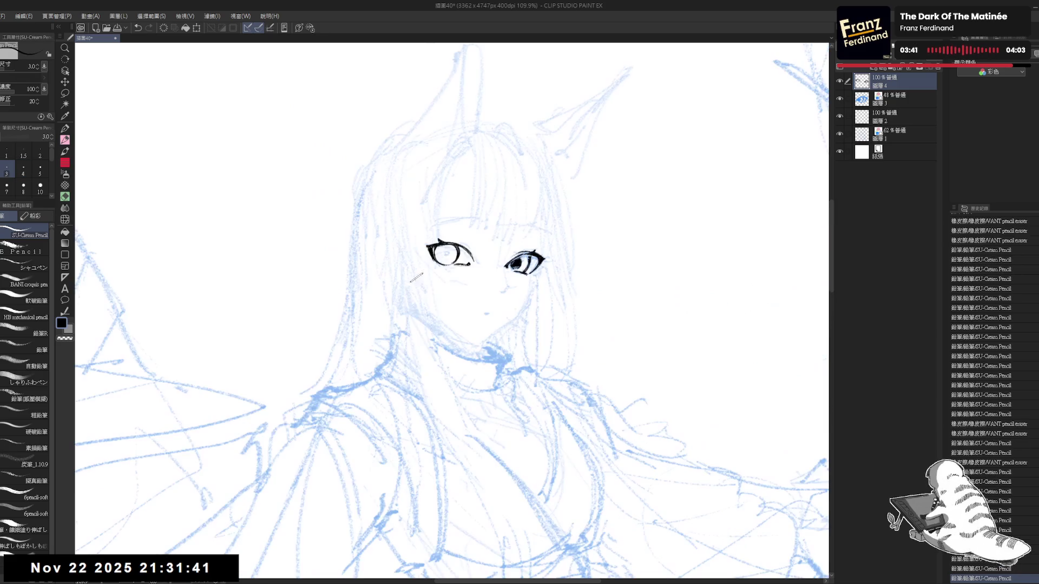
key(ctrl+at)
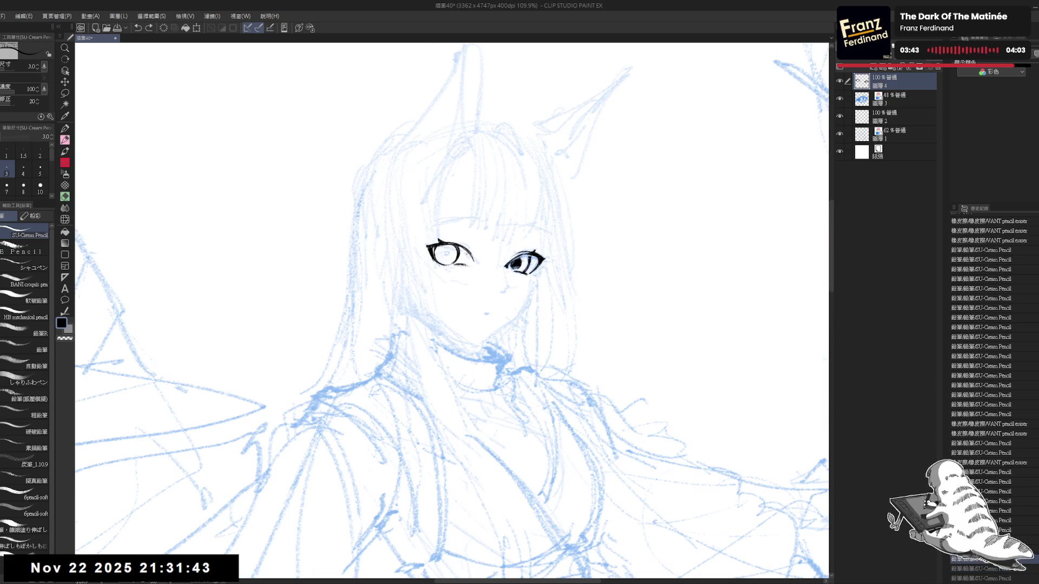
key(ctrl+z)
key(bracketright)
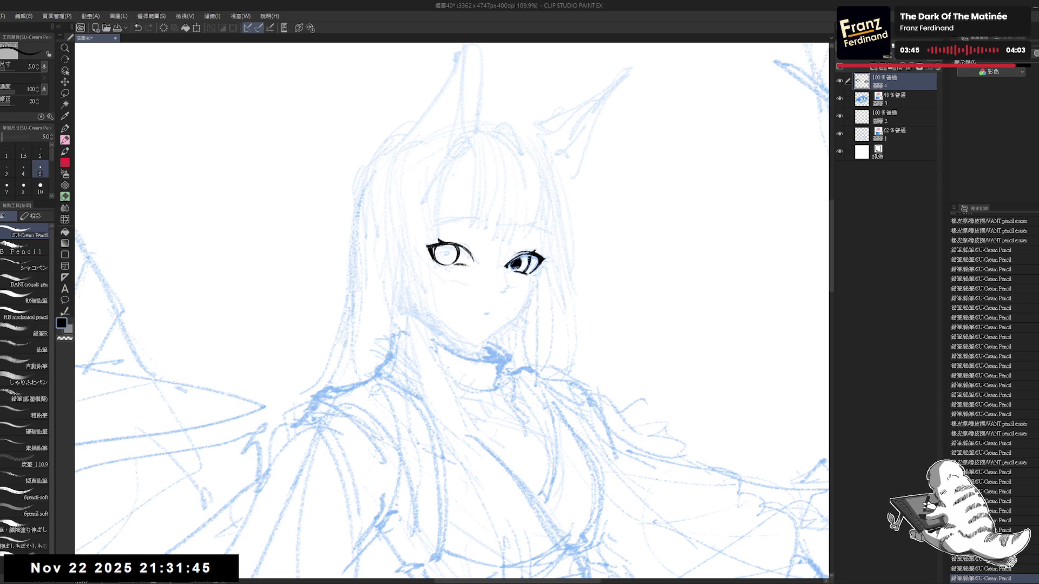
drag(464, 249, 471, 267)
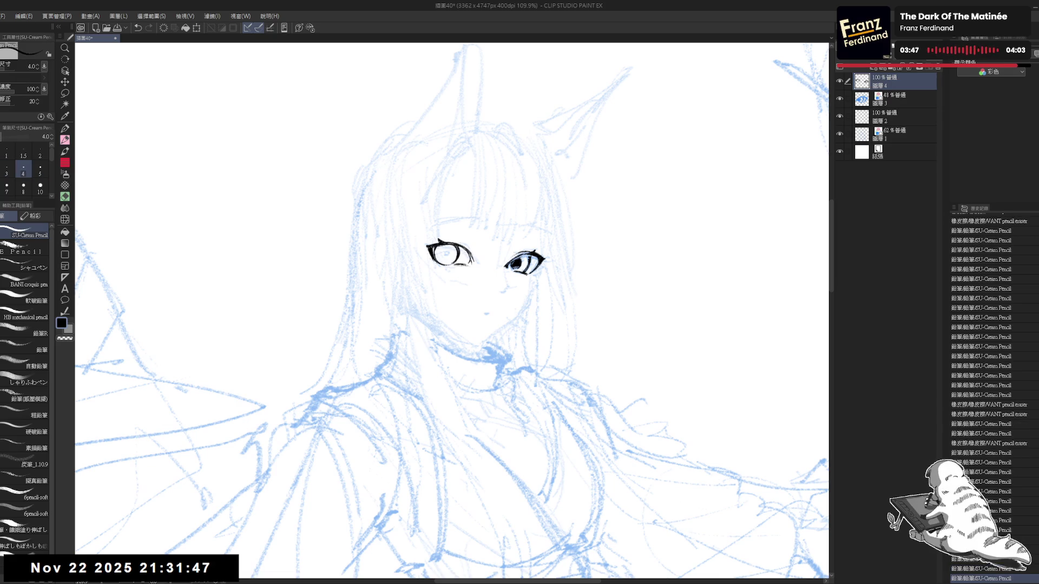
key(r)
drag(405, 335, 402, 342)
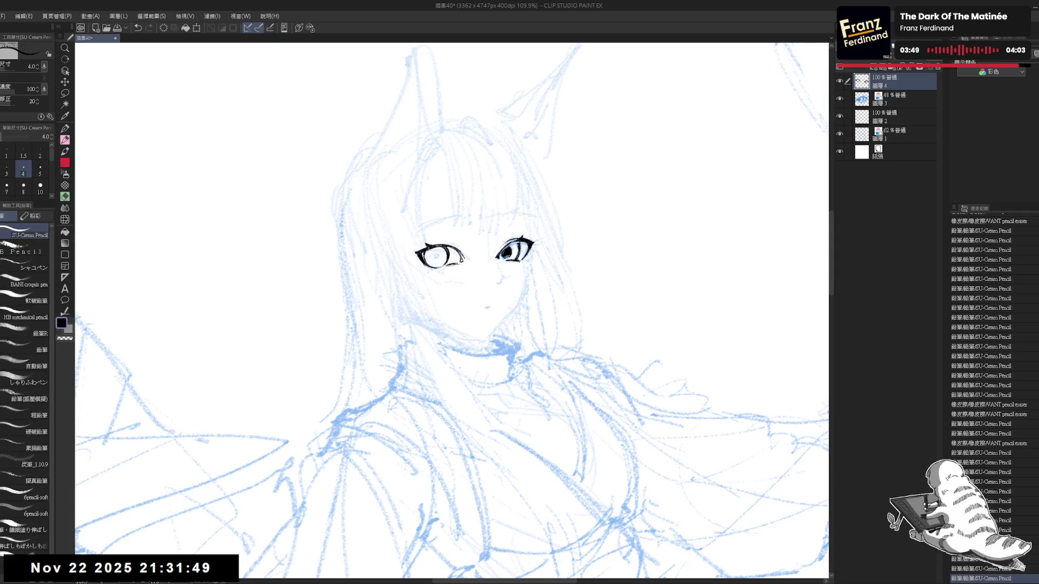
- Redo the undone pencil strokes near the left eye, bringing back the dark pupil
key(ctrl+y)
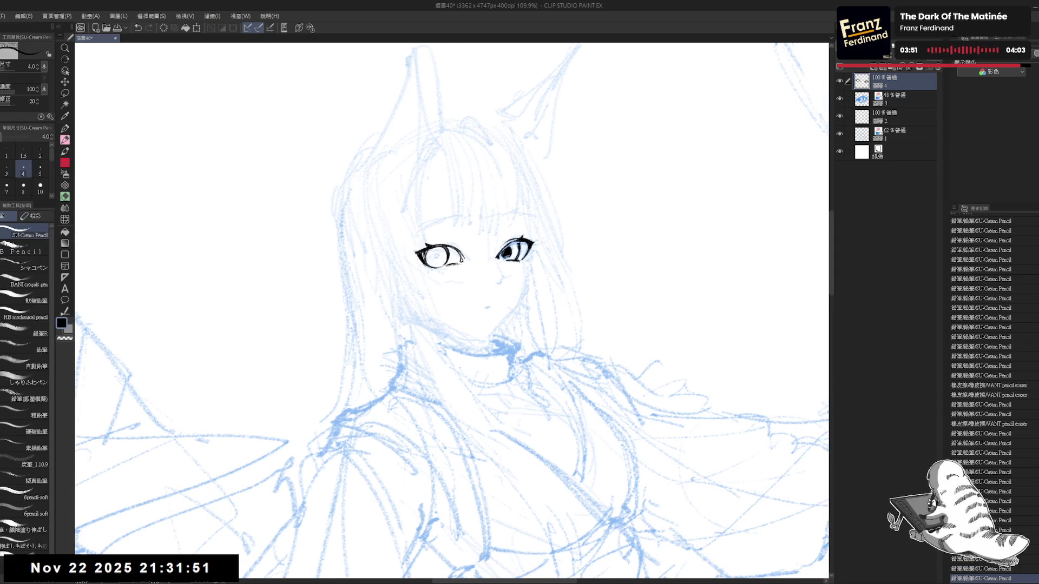
key(ctrl+y)
key(c)
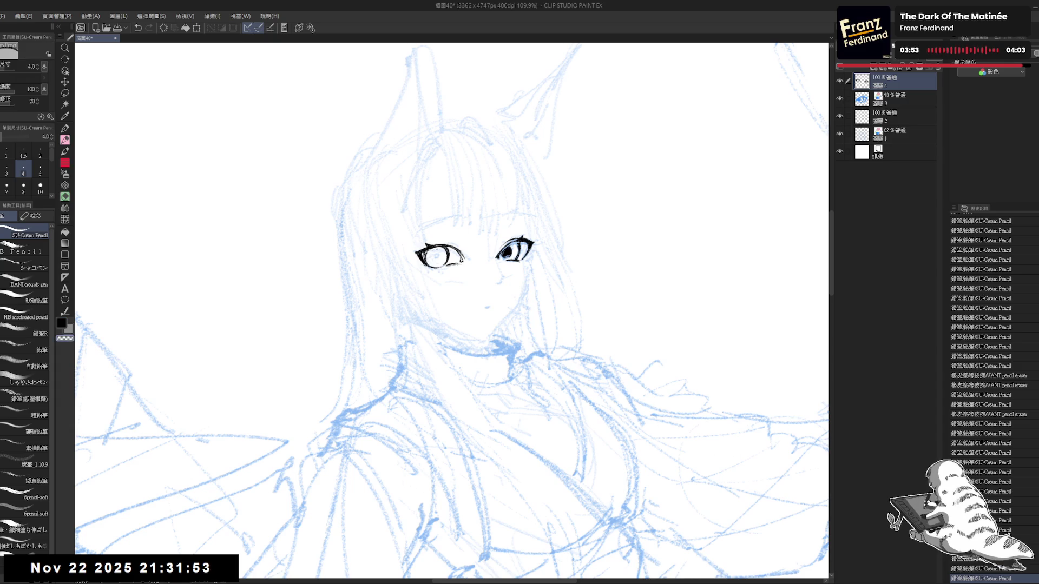
key(ctrl+y)
key(c)
key(ctrl+y)
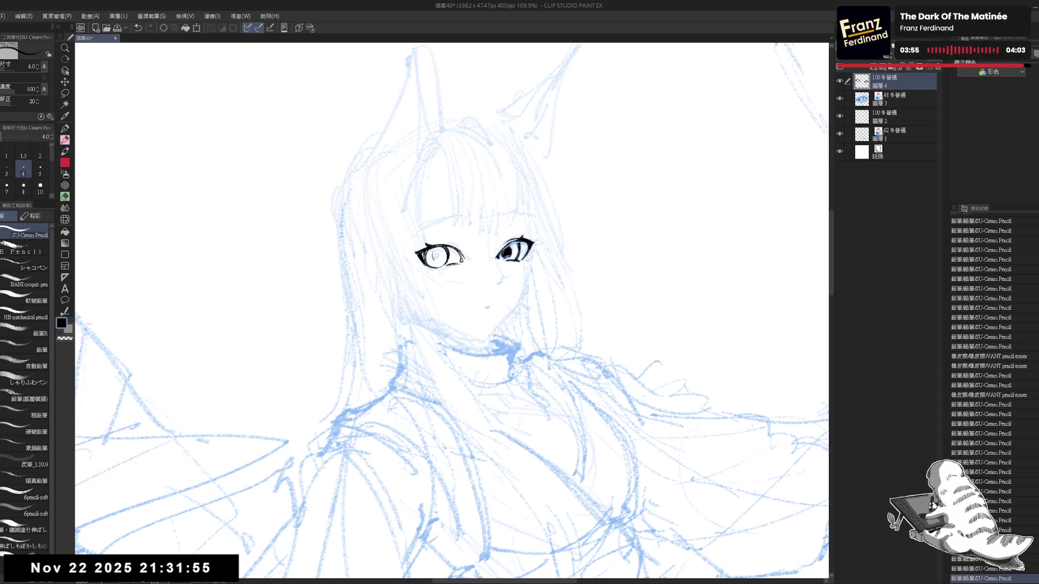
key(ctrl+y)
key(ctrl+y)
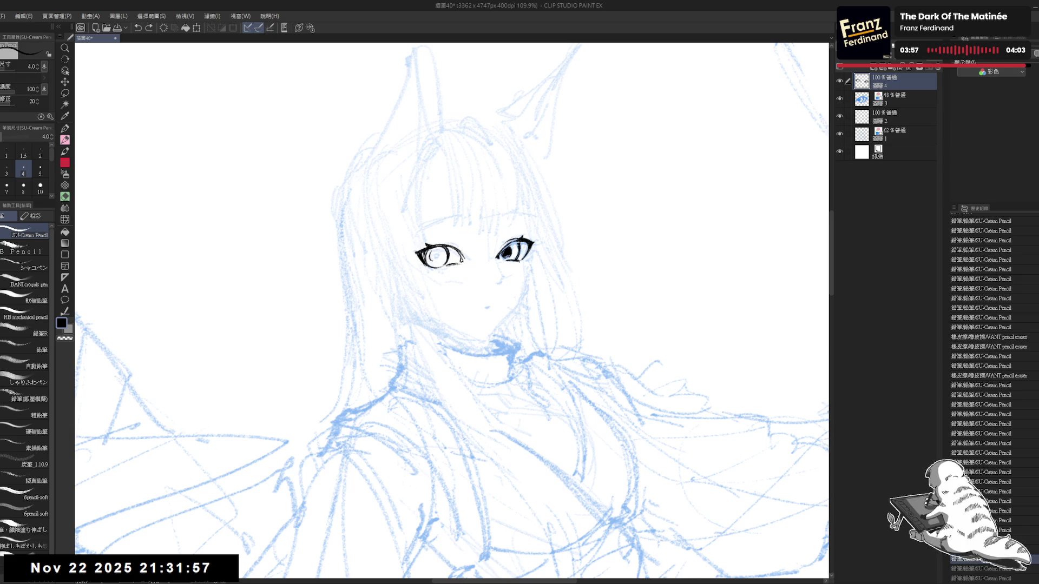
key(ctrl+y)
key(ctrl+y)
key(ctrl+y)
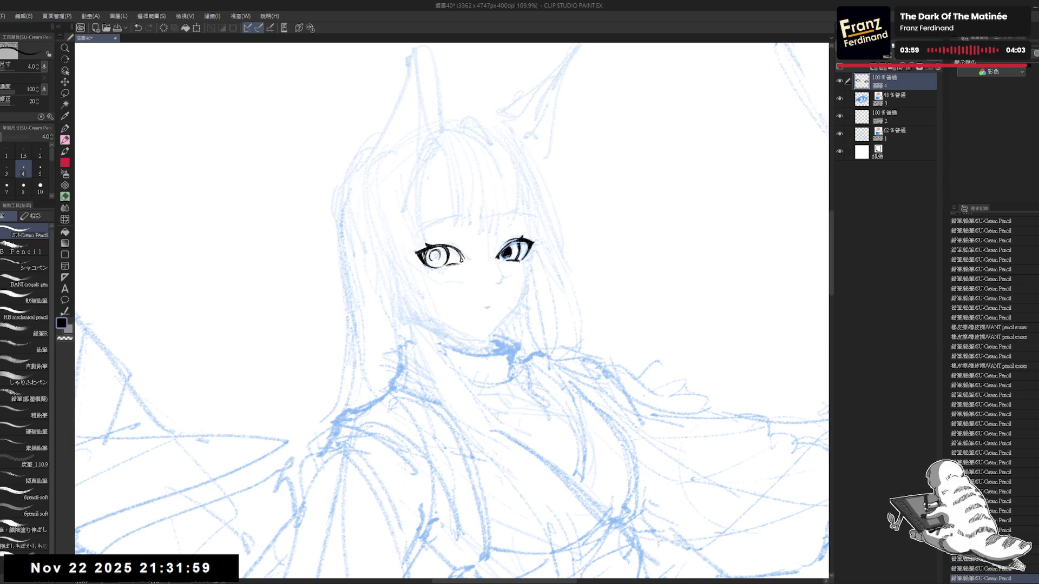
key(ctrl+y)
key(ctrl+y)
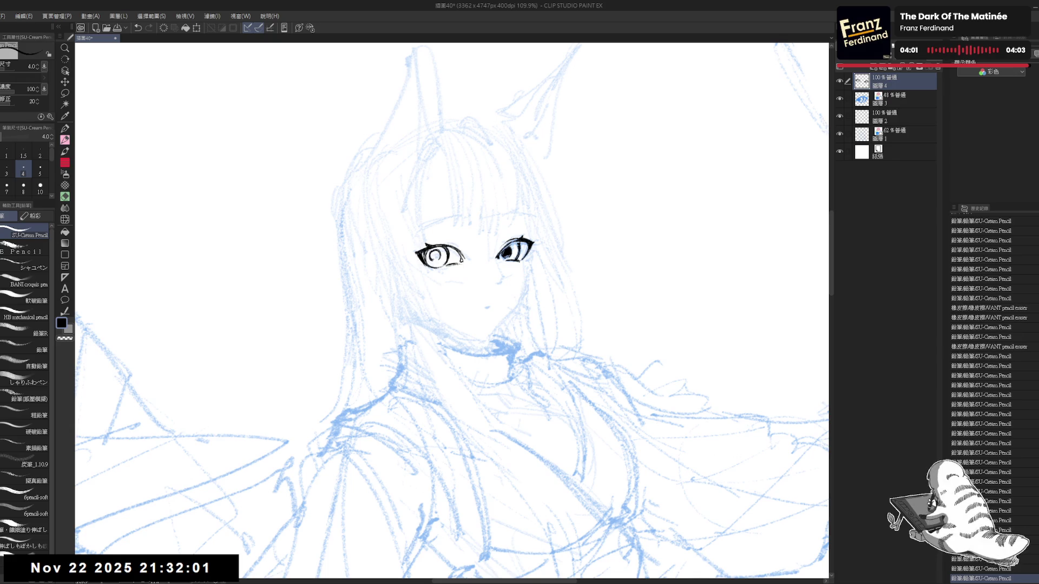
key(ctrl+y)
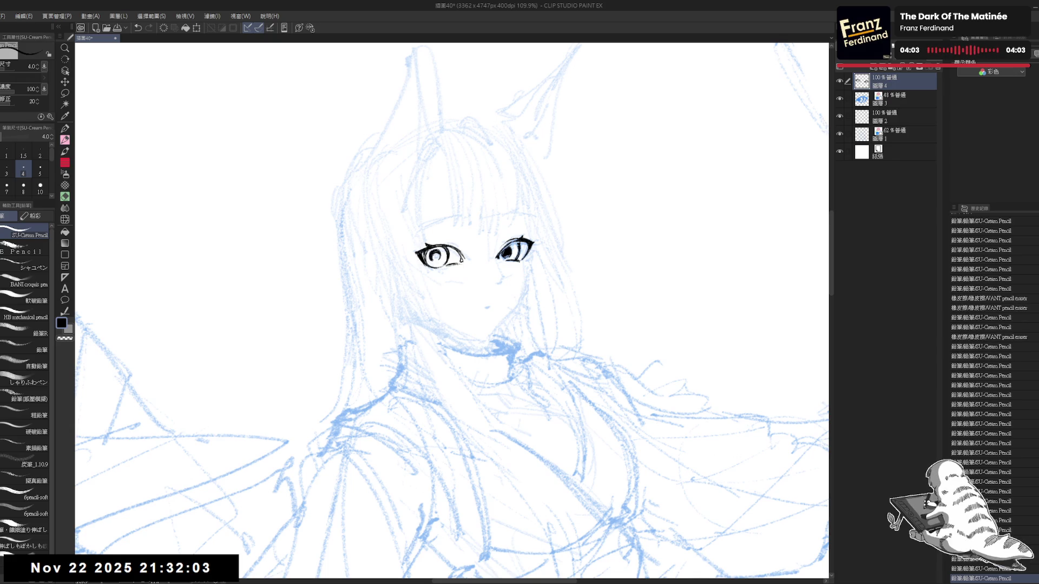
key(ctrl+y)
key(ctrl+y)
key(ctrl+y)
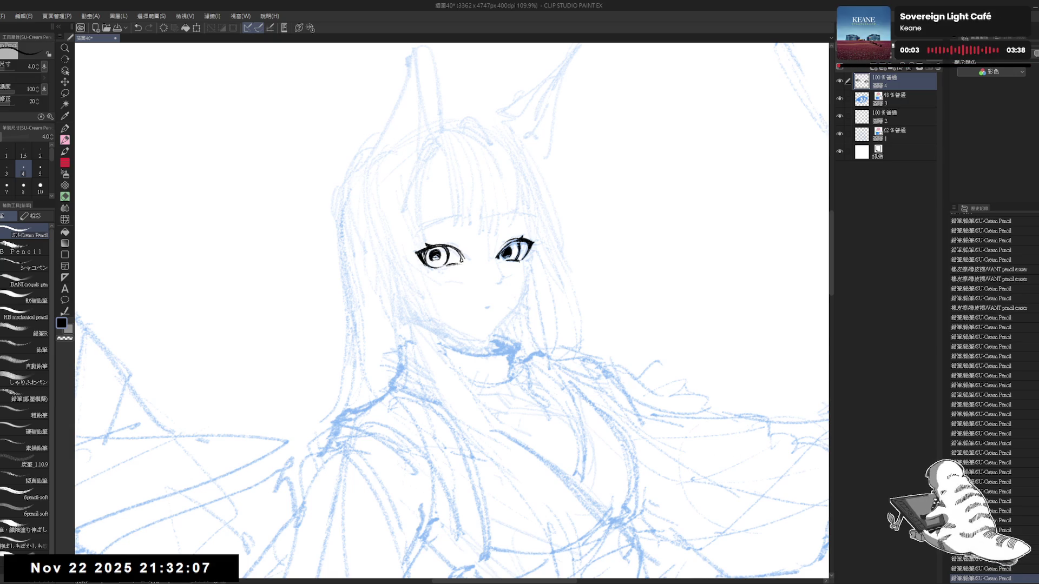
key(ctrl+y)
key(ctrl+y)
key(ctrl+y)
key(ctrl+y)
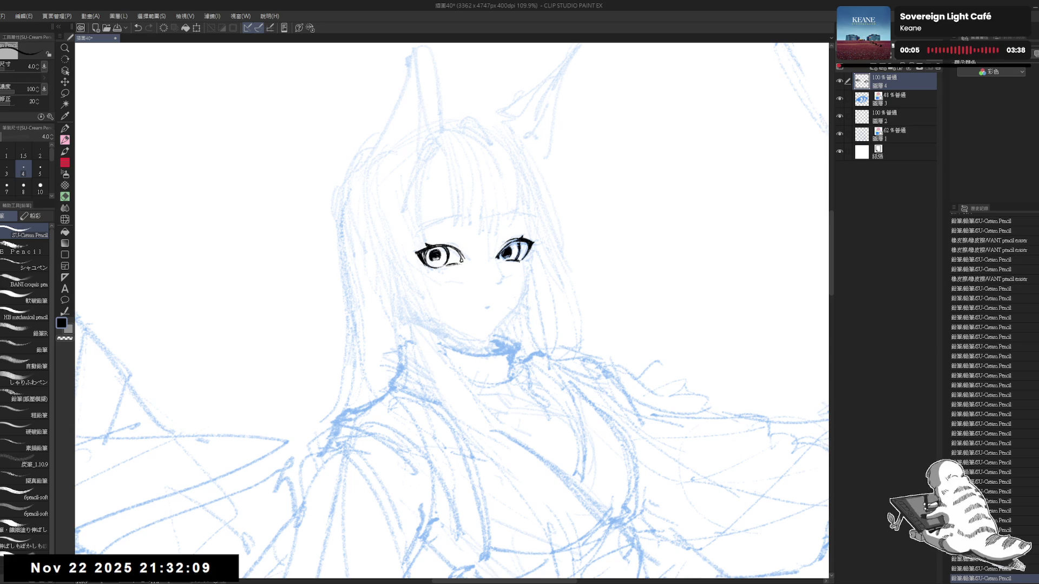
- Mirror and tilt the view, shrink the brush, and erase stray marks near the upper-left eye
scroll(433, 228, down, 4)
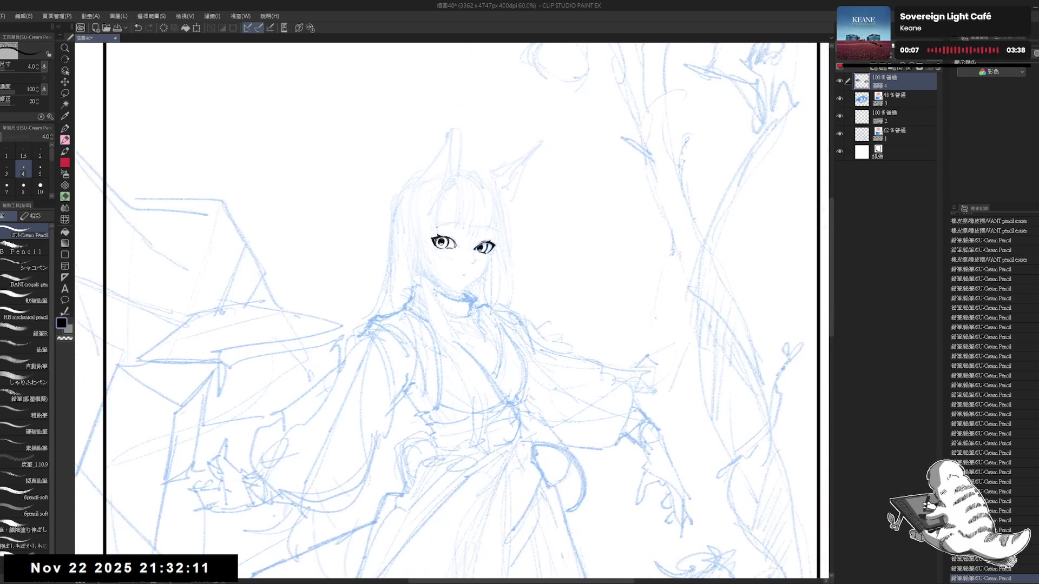
key(h)
scroll(433, 228, up, 2)
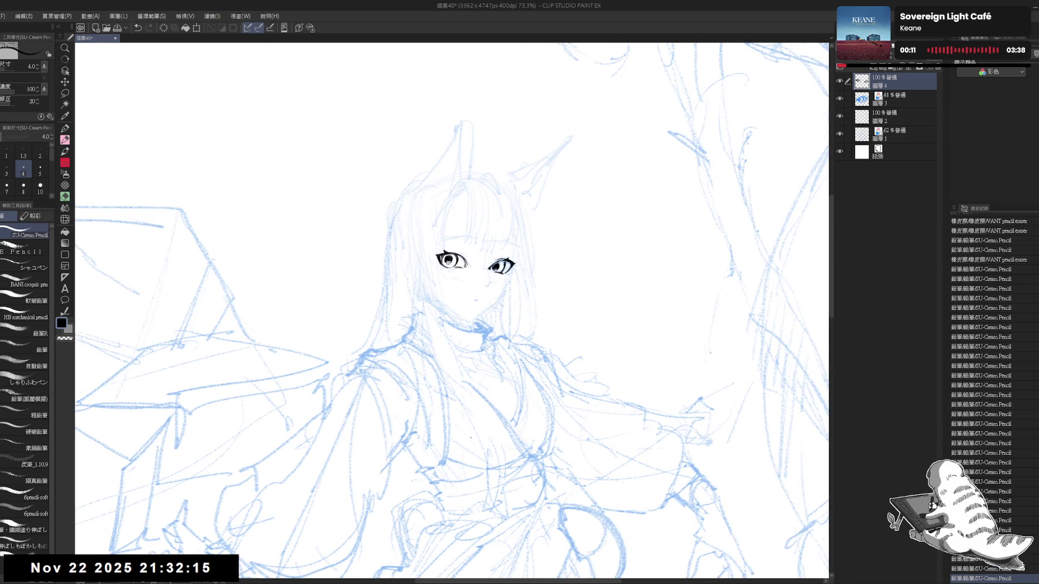
scroll(450, 295, up, 2)
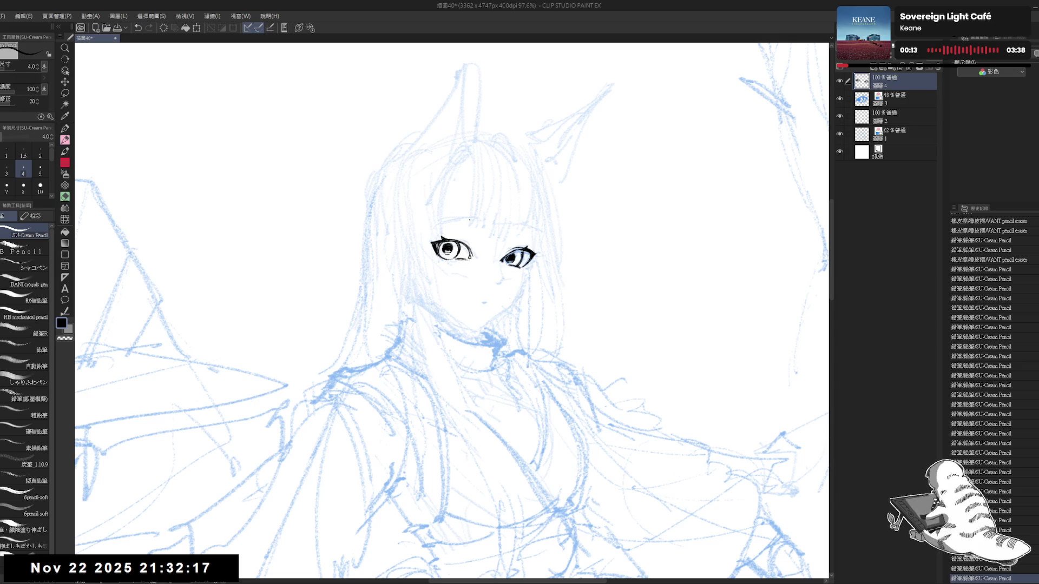
drag(467, 251, 478, 265)
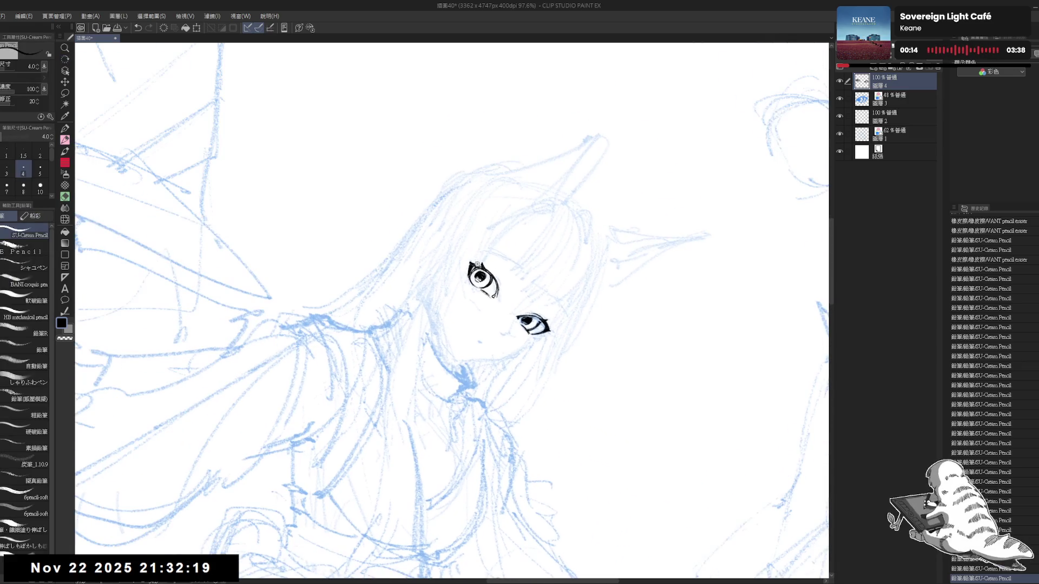
scroll(478, 266, up, 1)
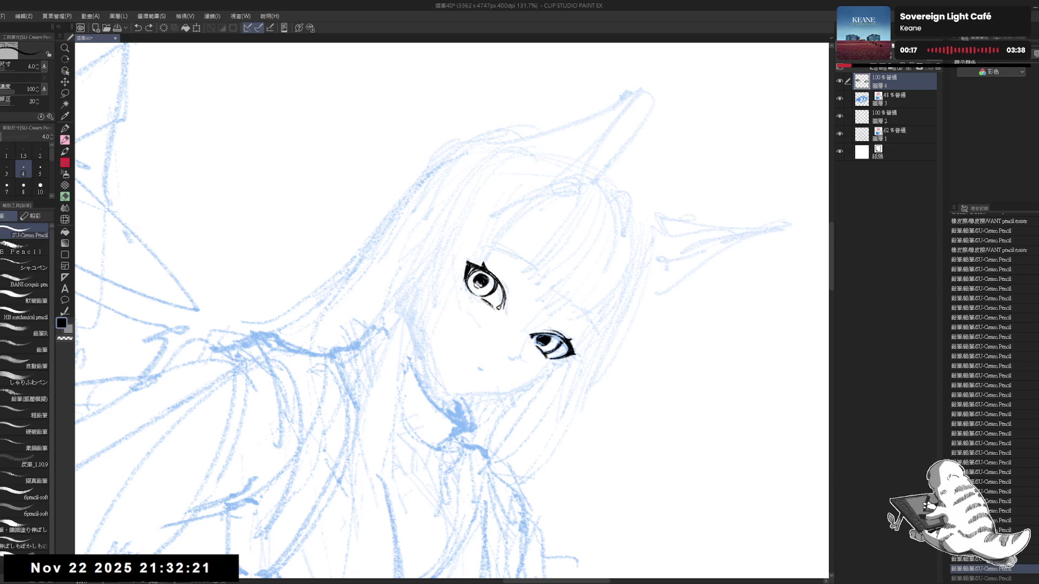
key(bracketleft)
key(e)
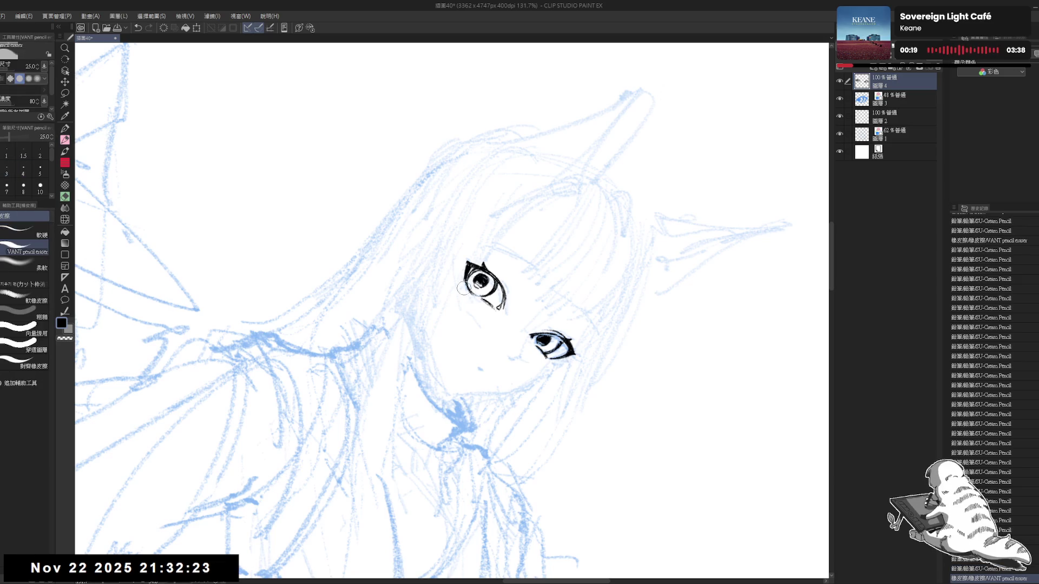
mouse_move(464, 287)
mouse_down()
mouse_move(483, 308)
mouse_move(476, 298)
mouse_move(460, 357)
mouse_up()
- Undo the stray pencil stroke and erase marks beside the lower eye
key(p)
key(ctrl+z)
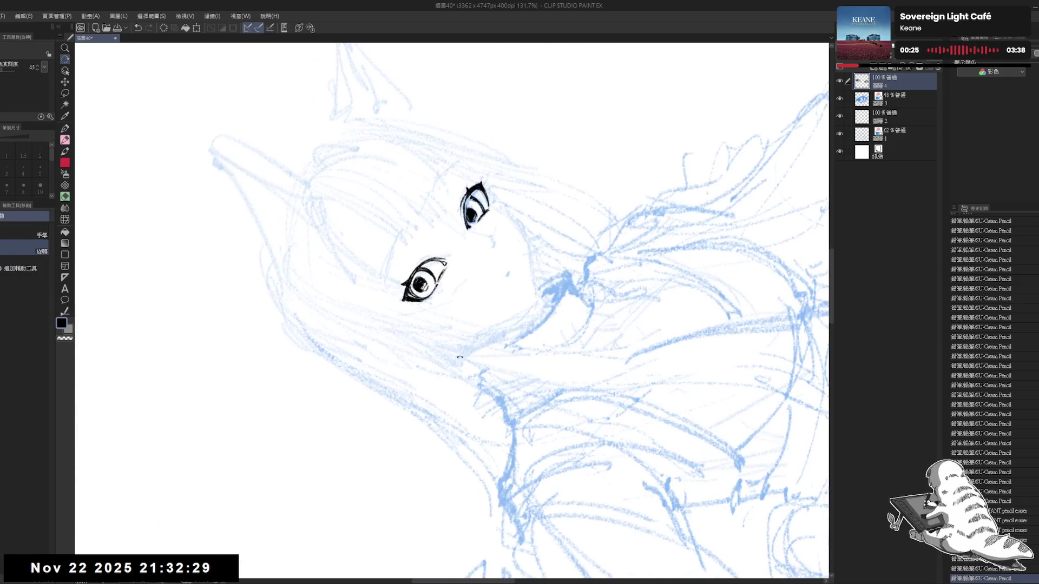
key(e)
mouse_move(441, 283)
mouse_down()
mouse_move(430, 303)
mouse_move(434, 293)
mouse_up()
key(p)
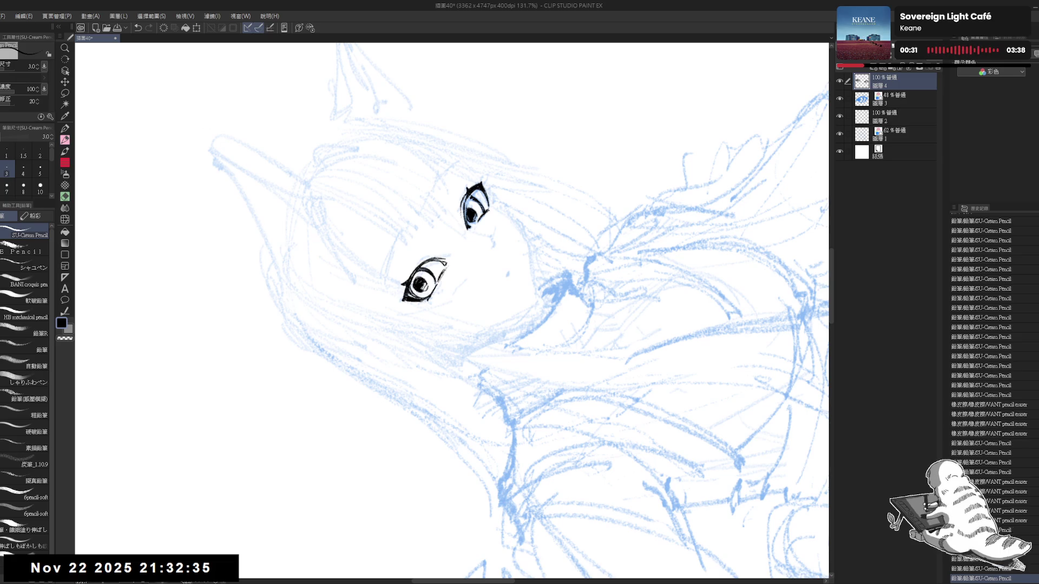
key(ctrl+at)
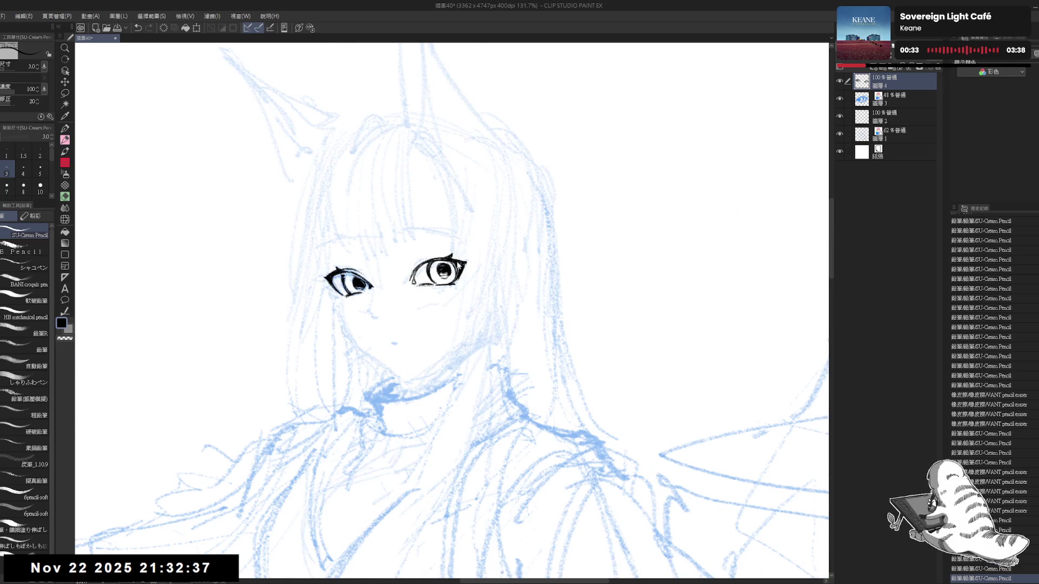
- Step through undo and redo of recent eye strokes, keeping the line under the left eye
scroll(452, 312, down, 5)
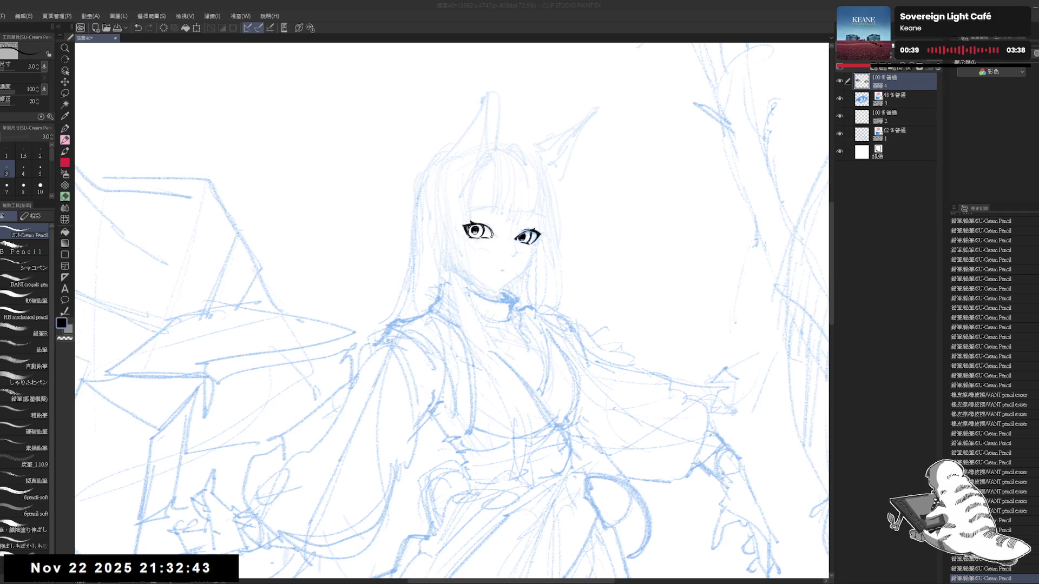
scroll(452, 311, up, 3)
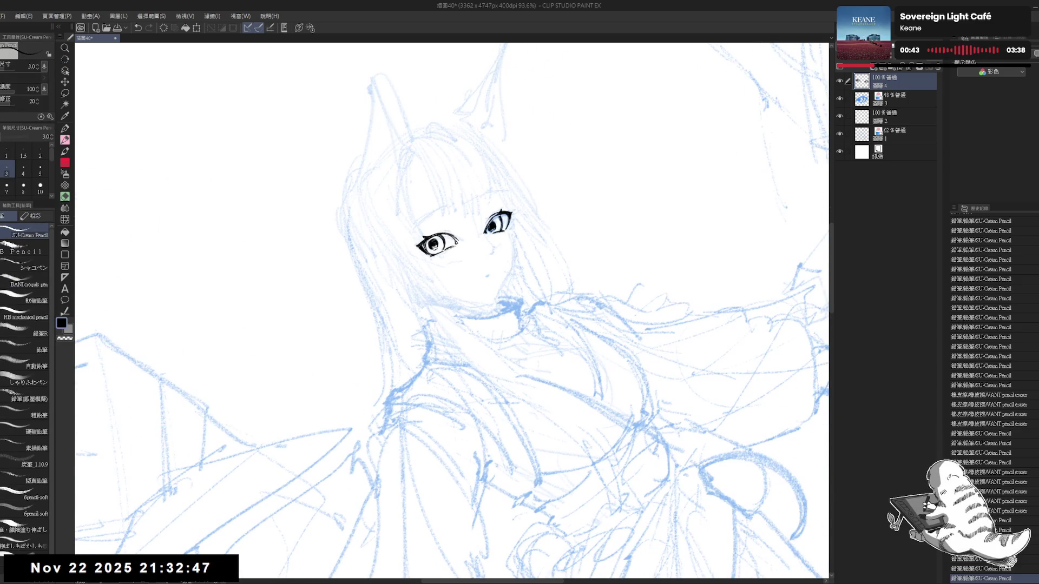
key(ctrl+z)
key(ctrl+y)
key(ctrl+z)
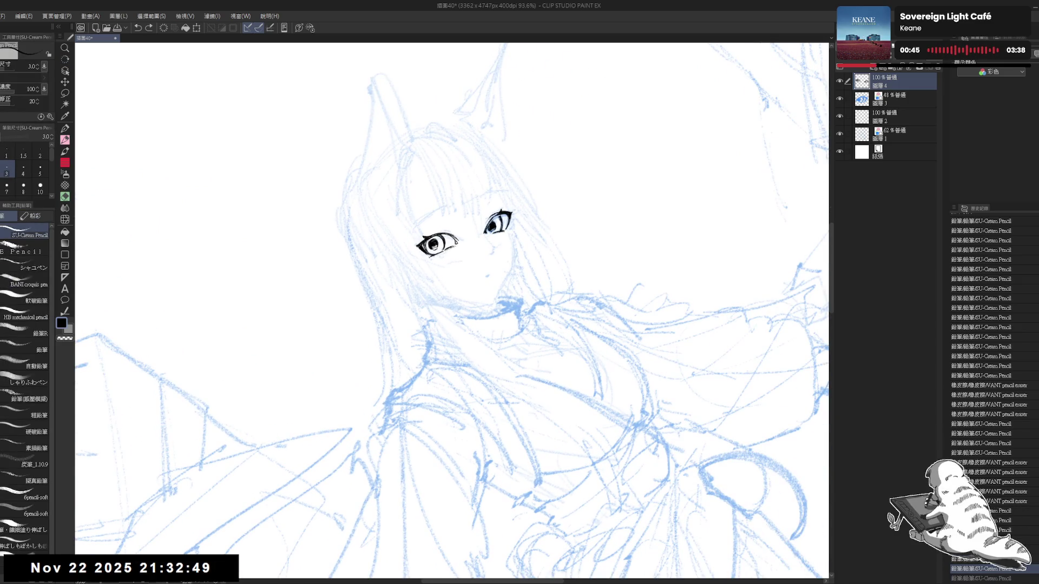
key(ctrl+y)
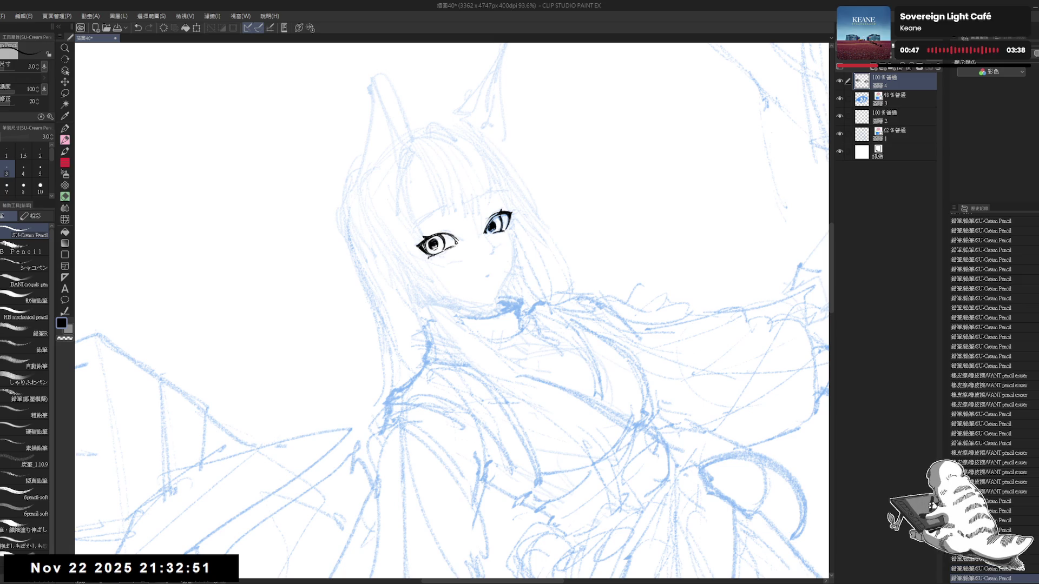
key(ctrl+at)
drag(521, 233, 492, 239)
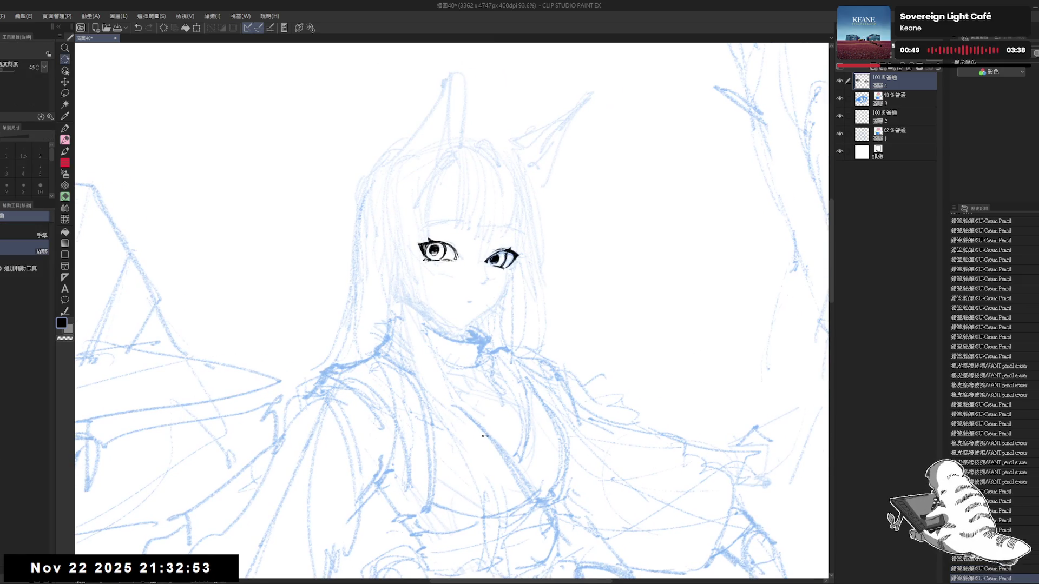
key(ctrl+at)
scroll(441, 214, up, 3)
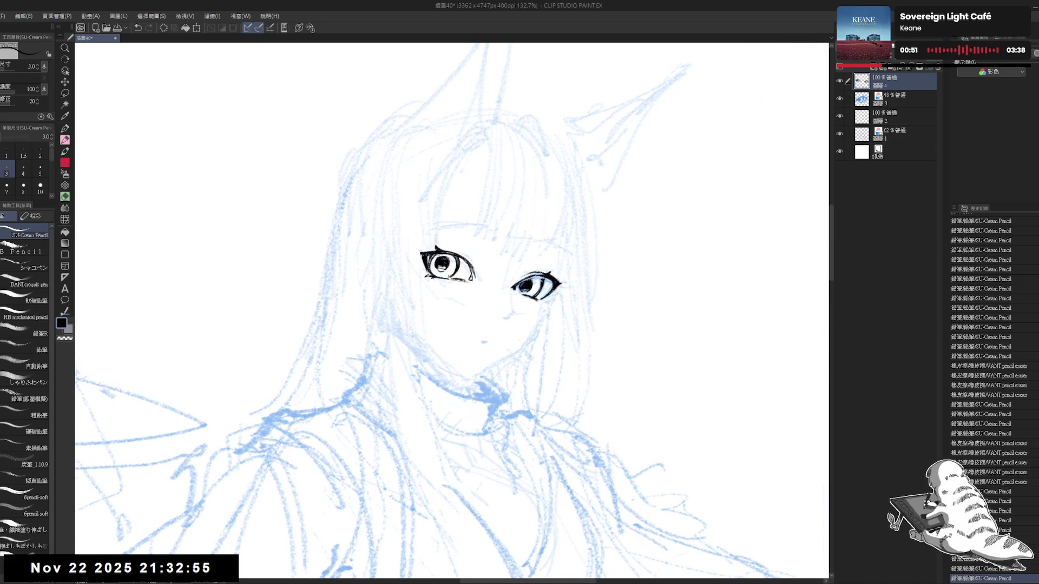
- Erase a stray mark on the right eye and add a pencil touch-up
key(e)
key(p)
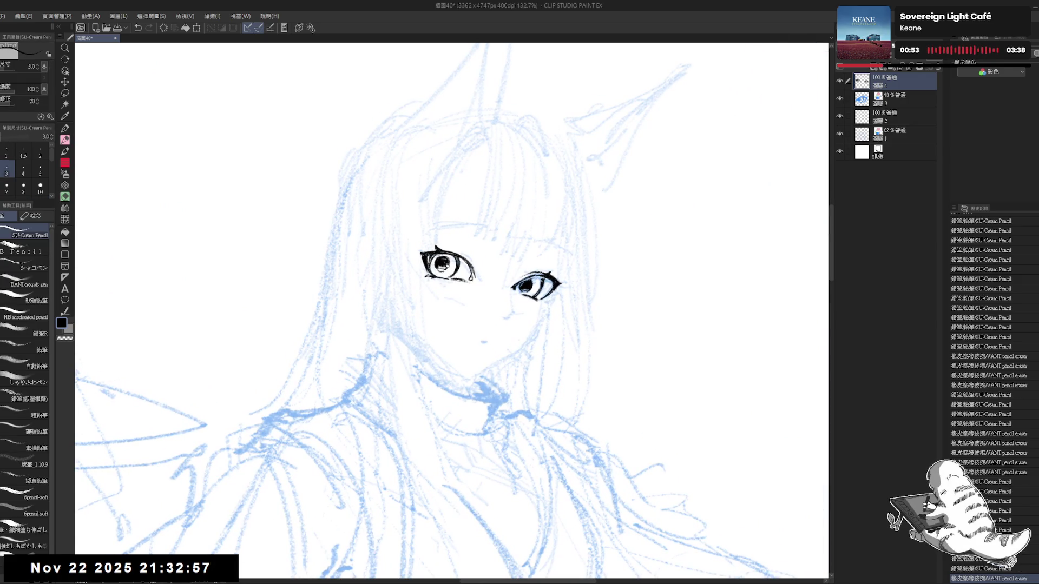
drag(541, 379, 563, 270)
key(e)
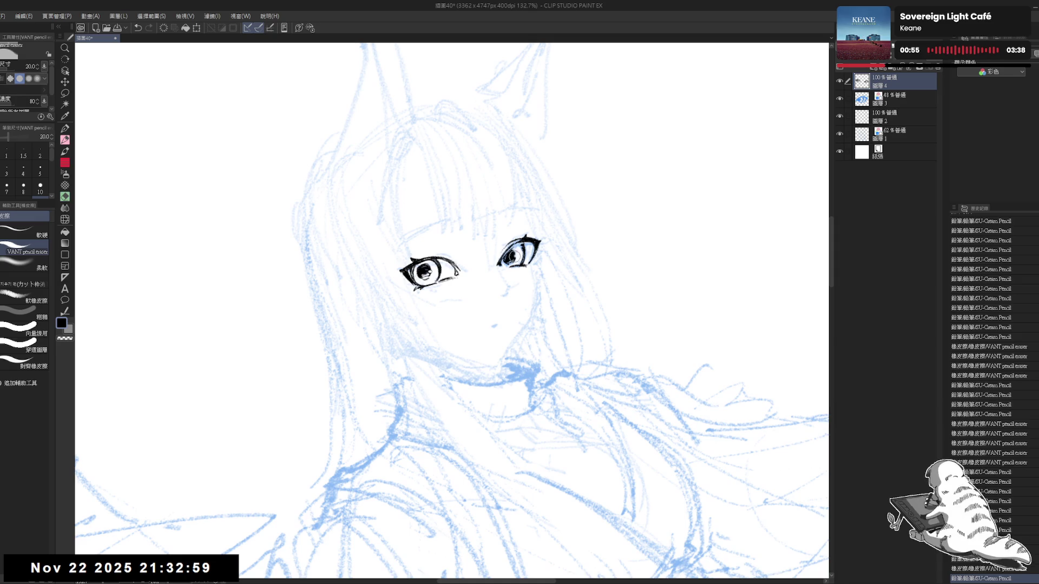
mouse_move(509, 250)
mouse_down()
mouse_move(521, 263)
mouse_move(528, 254)
mouse_up()
key(p)
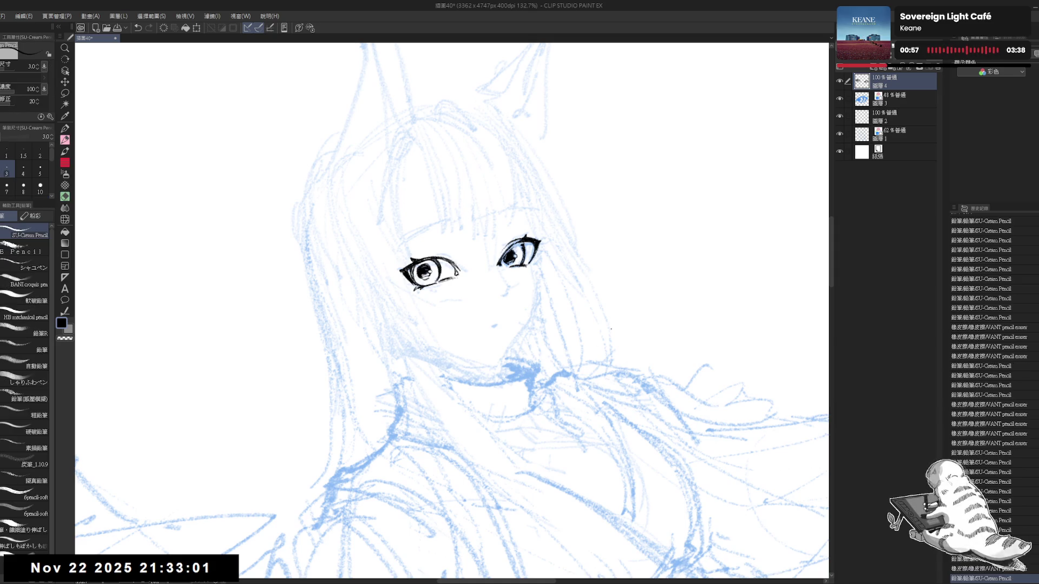
drag(622, 336, 923, 115)
click(897, 99)
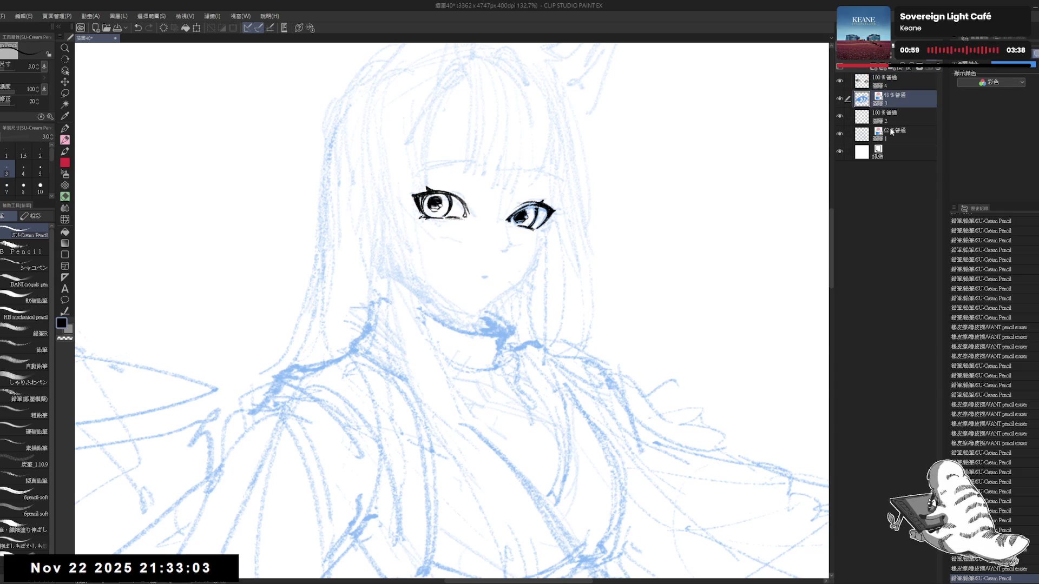
- Delete layer 3, fade the blue sketch layer 1 to 33% opacity, and return to layer 4
key(Delete)
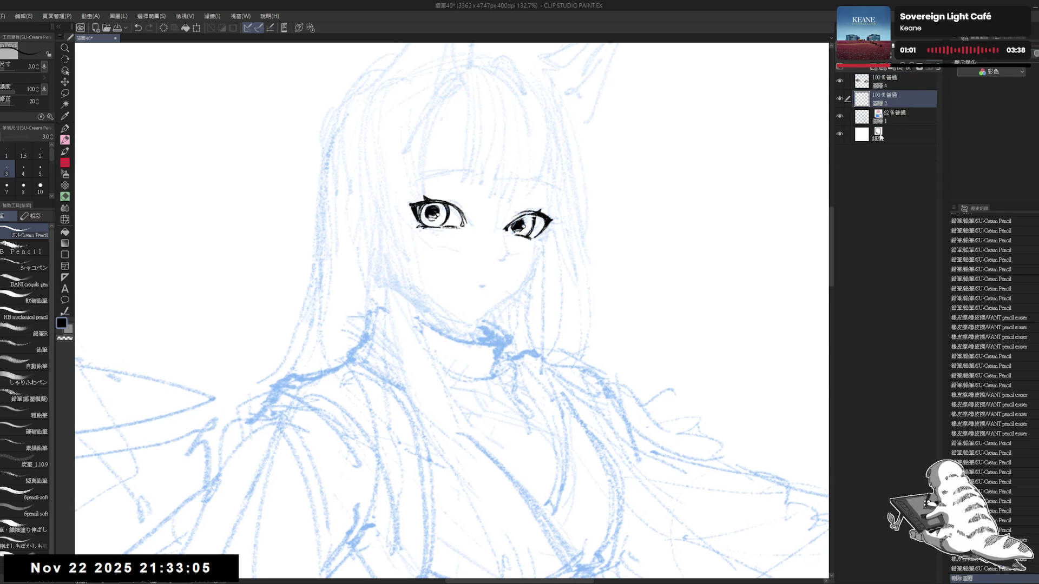
click(894, 119)
drag(1018, 63, 996, 64)
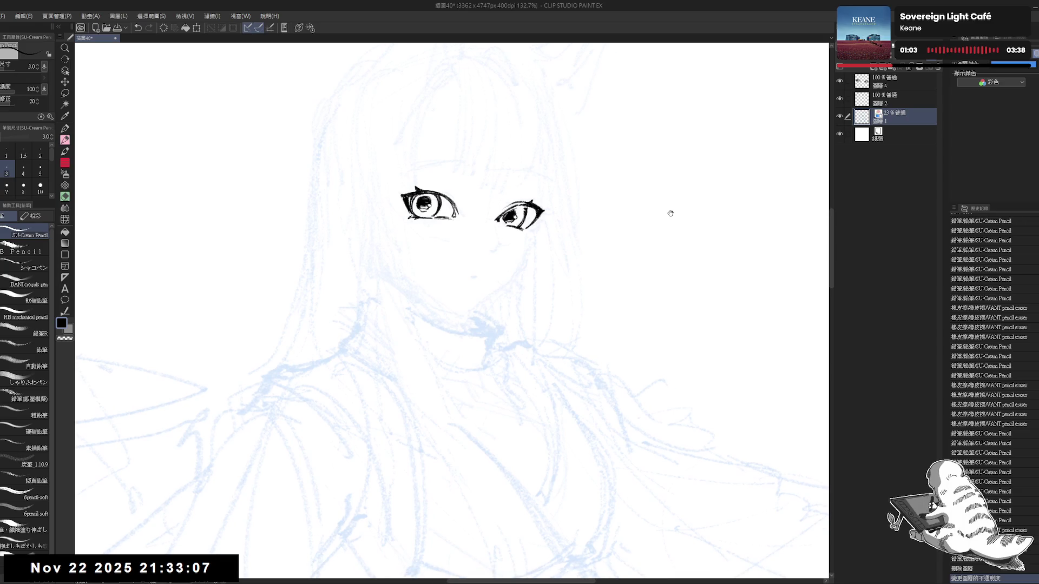
scroll(645, 207, down, 2)
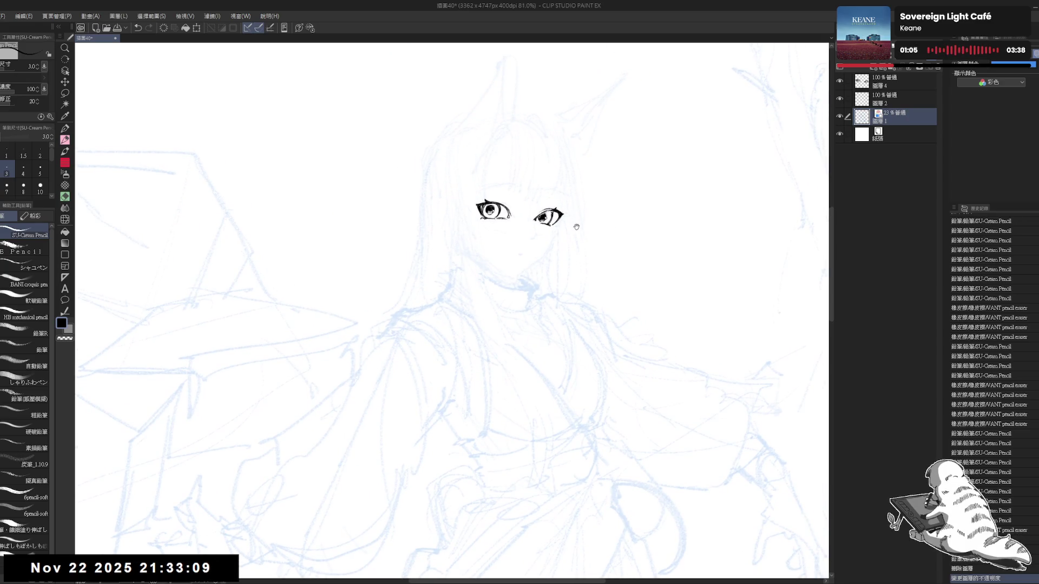
key(minus)
click(893, 82)
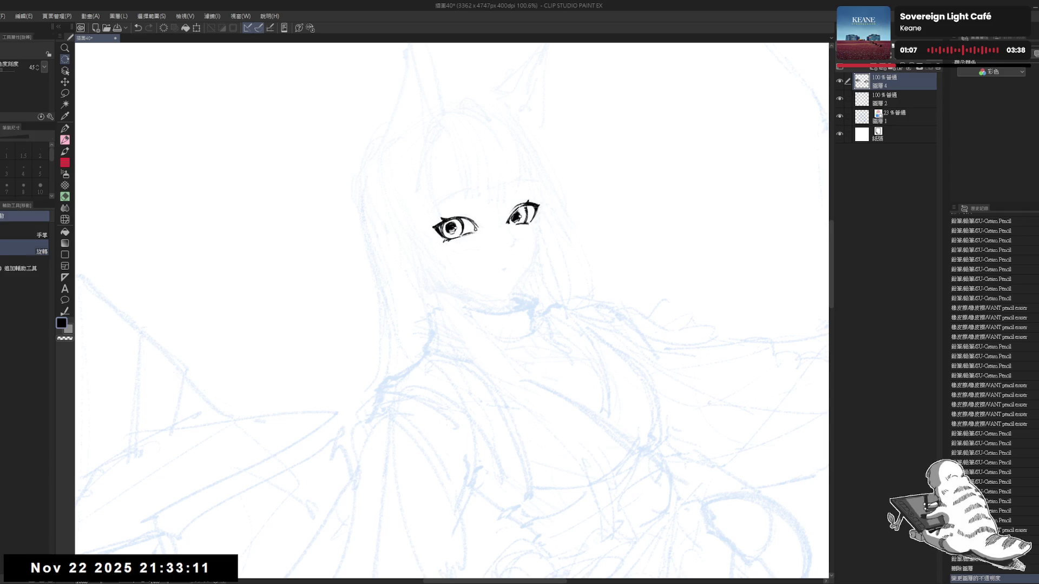
- Try small pencil strokes near the eyes on layer 4, undoing the ones that miss
drag(514, 211, 522, 212)
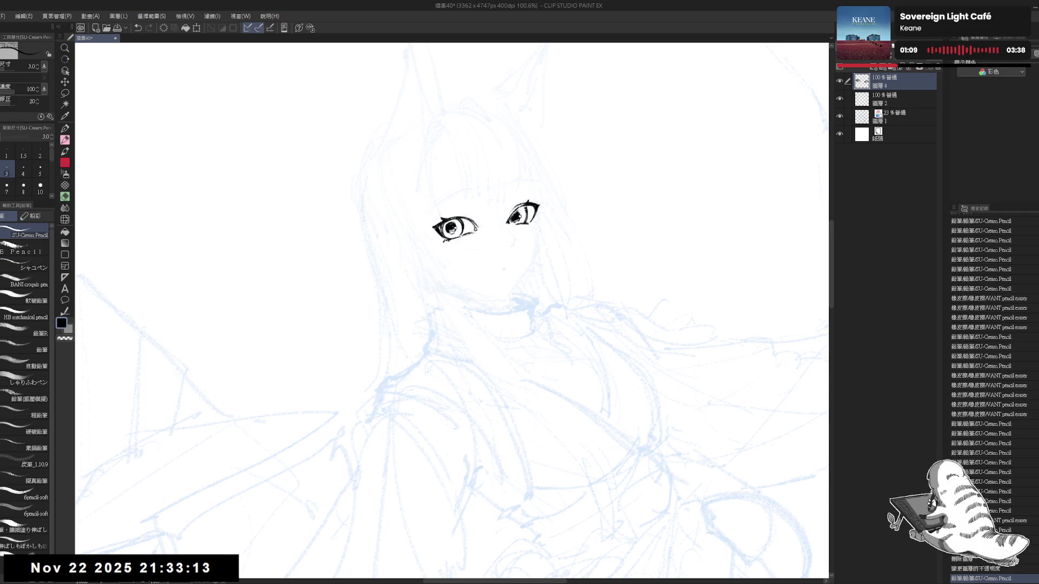
drag(449, 222, 458, 223)
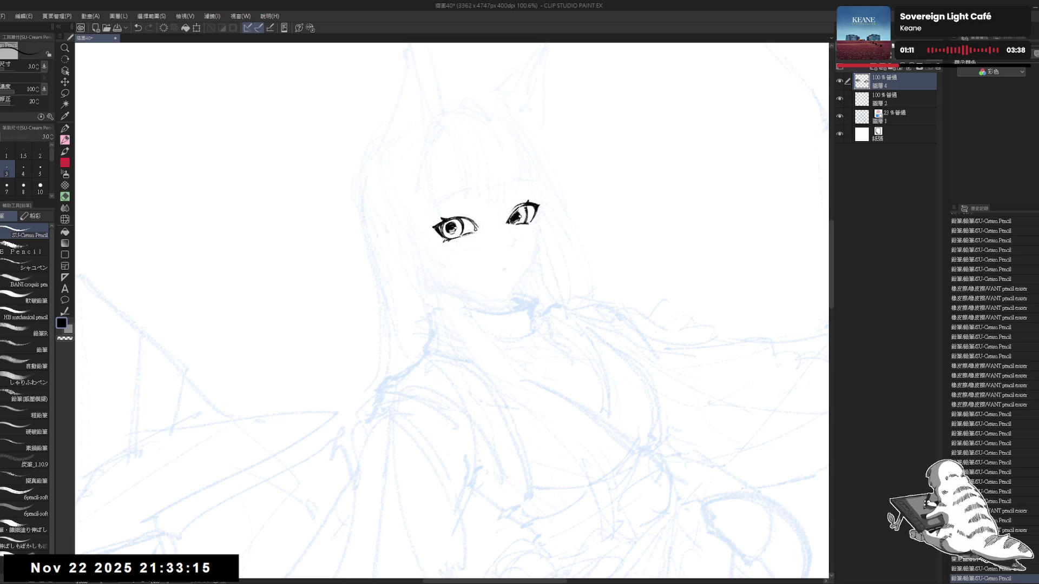
key(ctrl+z)
key(ctrl+y)
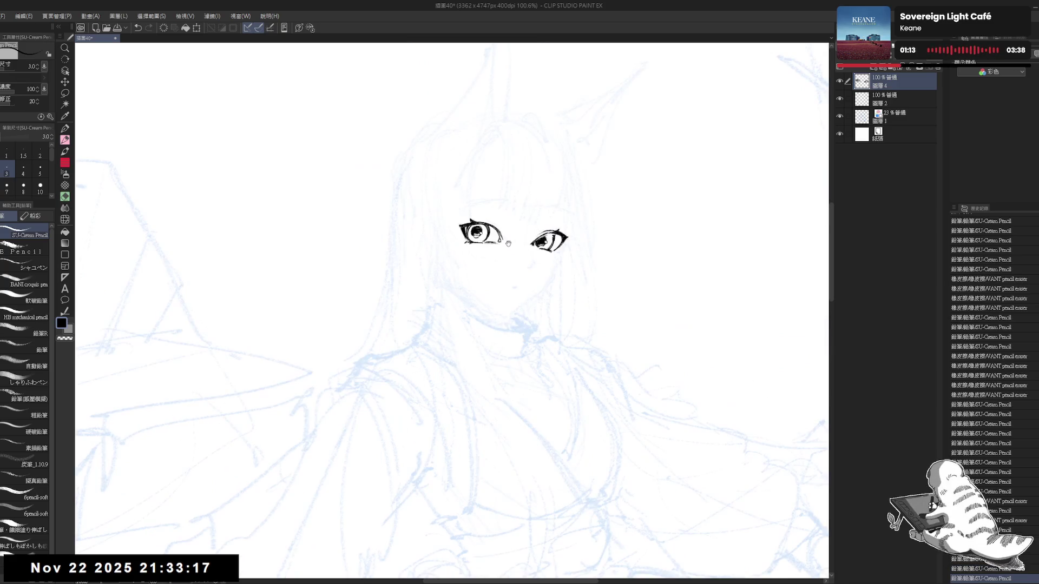
key(minus)
key(p)
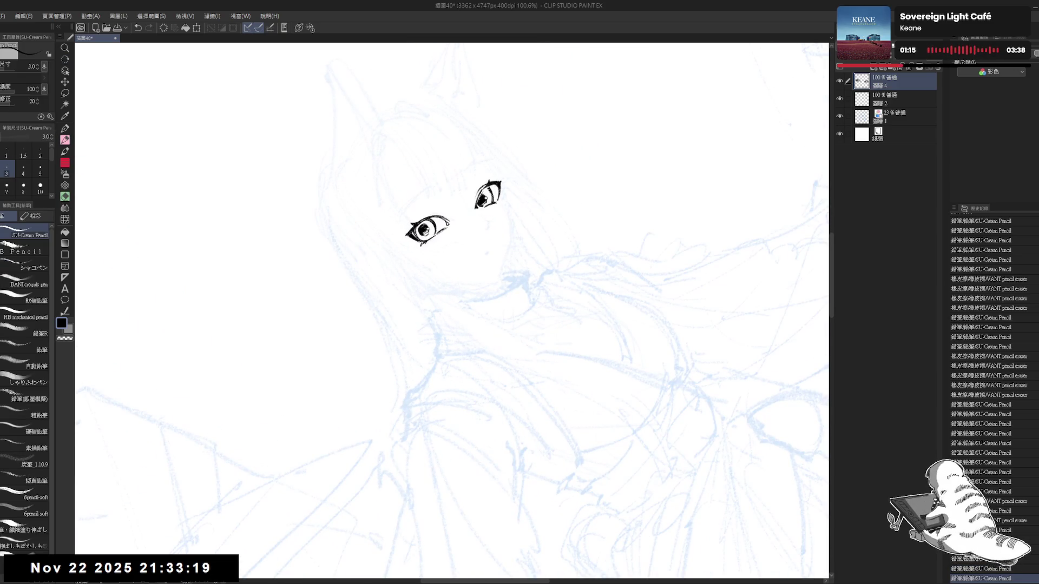
key(ctrl+z)
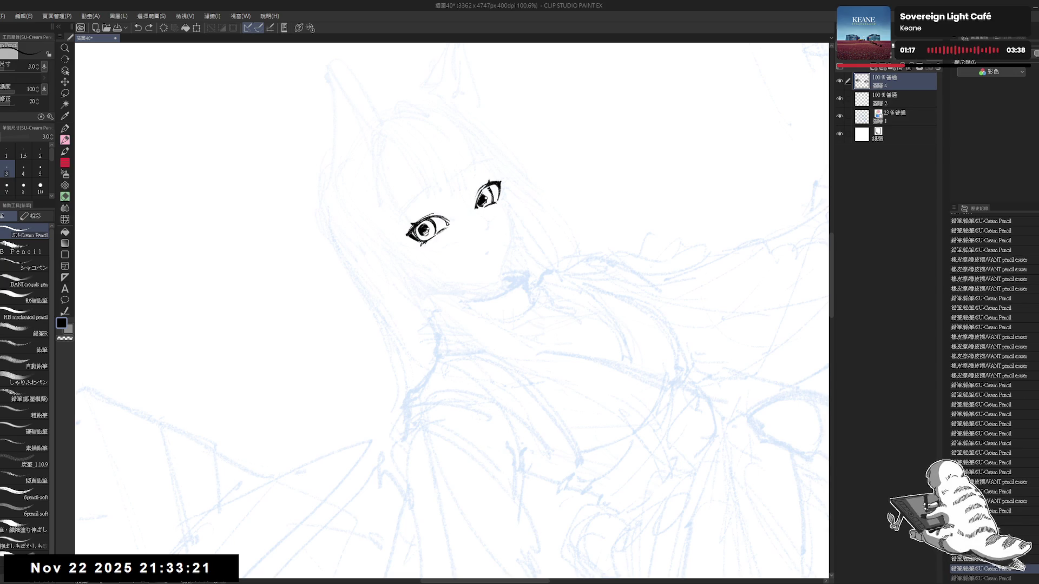
key(ctrl+at)
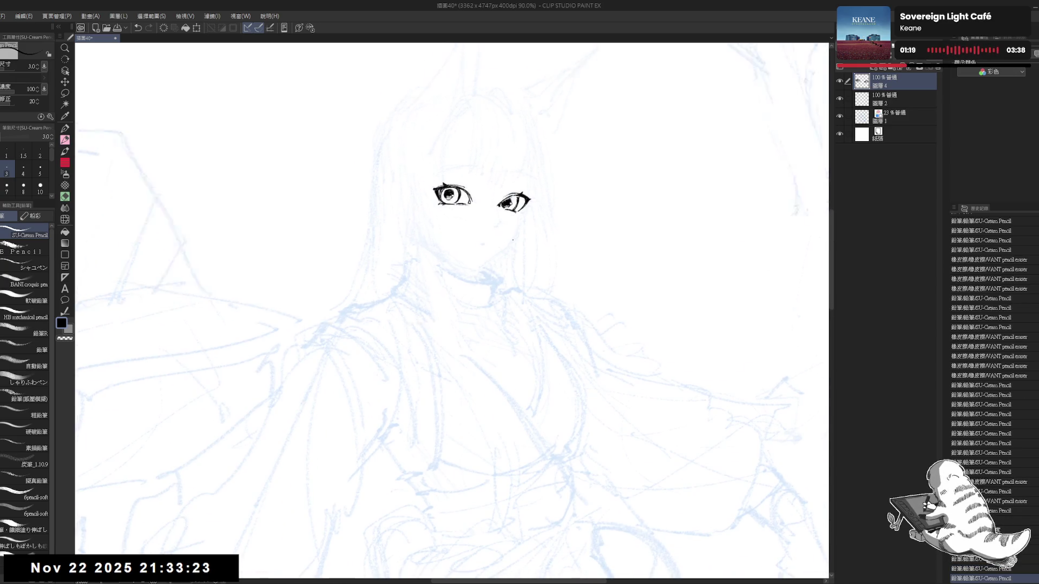
scroll(513, 240, down, 2)
scroll(509, 212, up, 2)
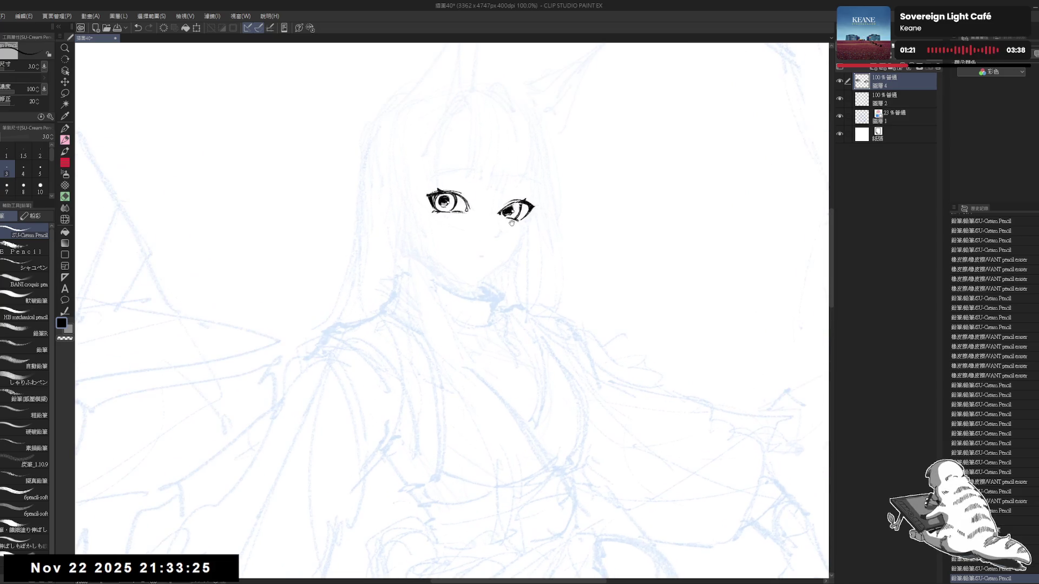
- Erase and redraw the inner edge of the right eye
key(e)
drag(495, 208, 505, 216)
key(p)
key(e)
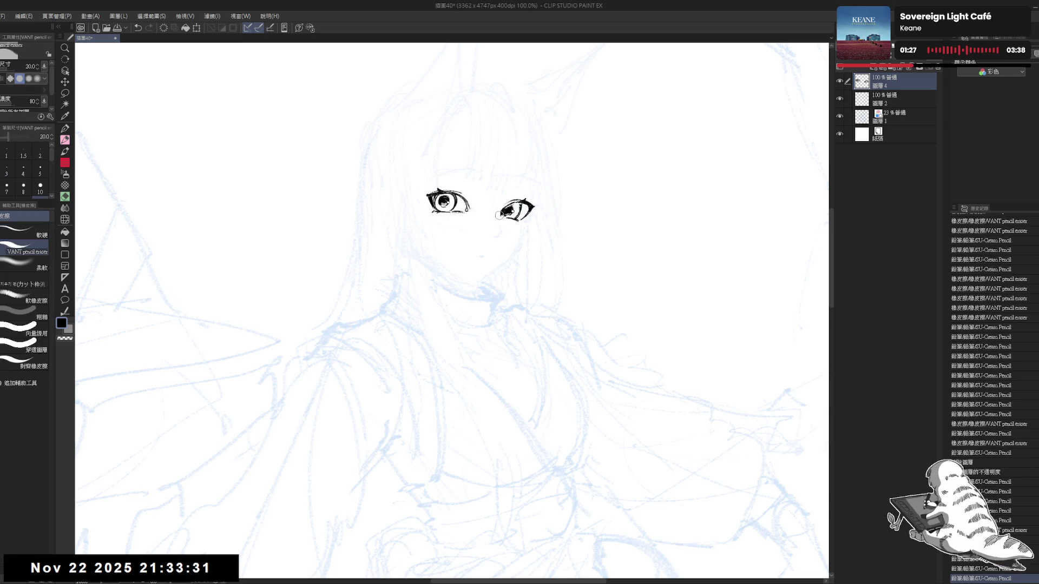
key(p)
drag(501, 210, 505, 215)
key(e)
key(p)
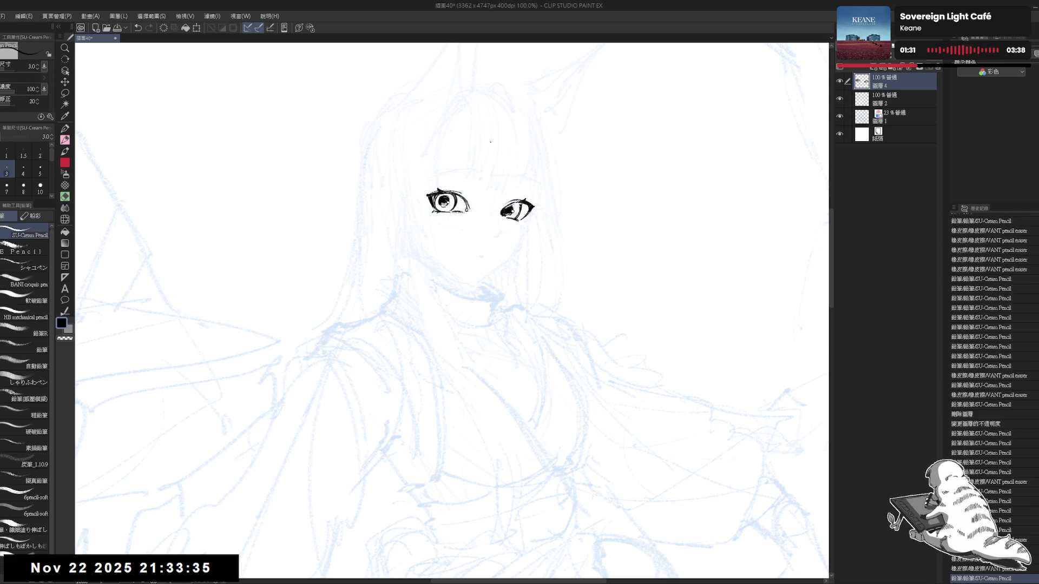
scroll(491, 142, down, 2)
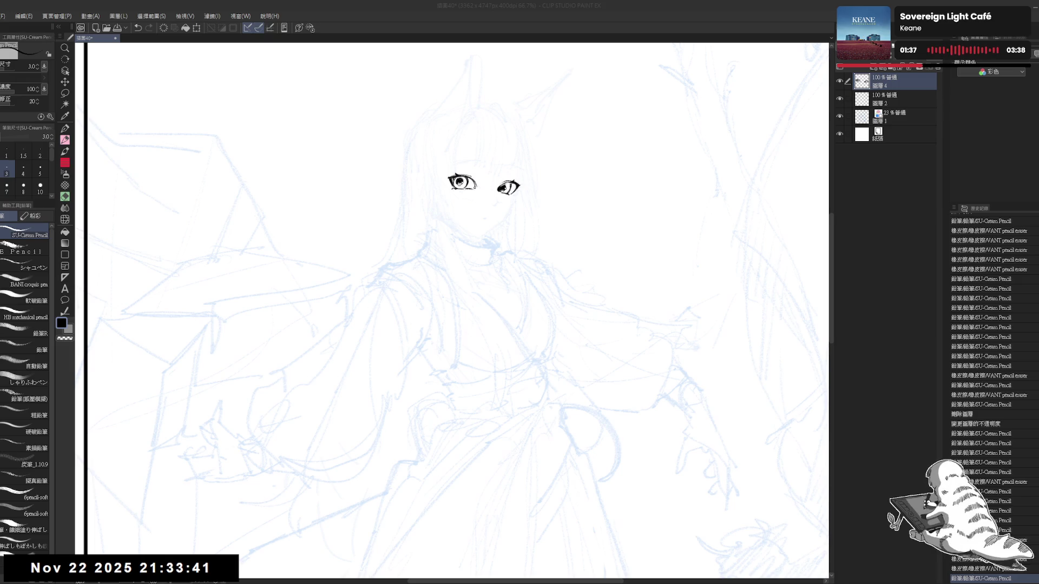
scroll(523, 130, up, 5)
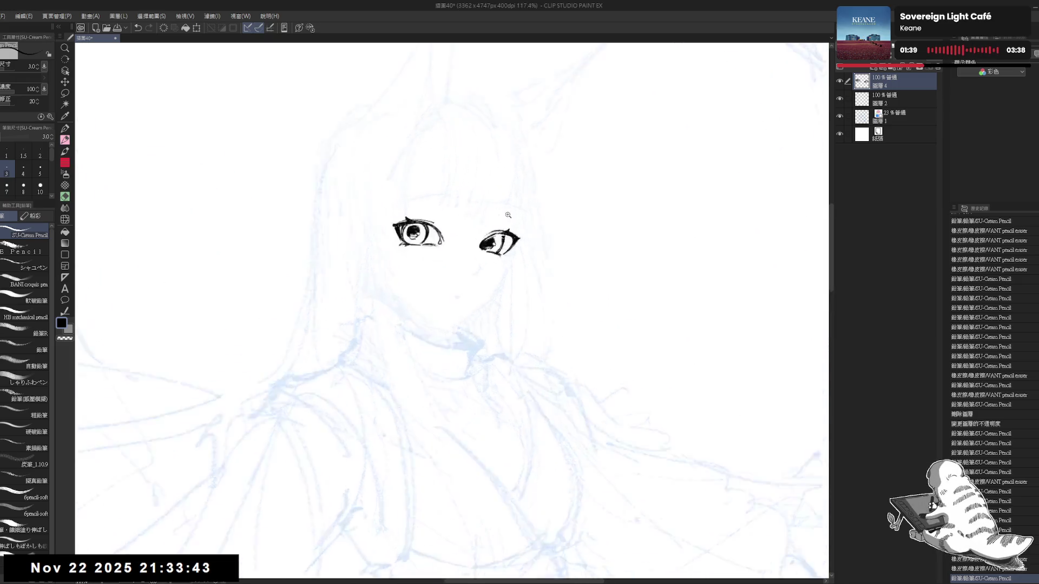
key(p)
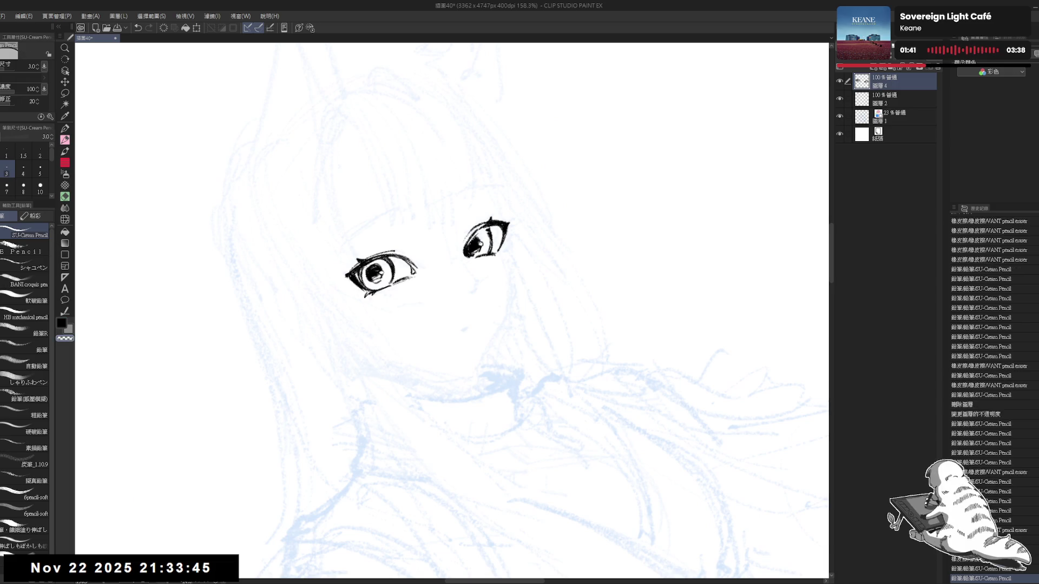
- Erase more of the right eye's inner edge and the blob beside it
key(e)
mouse_move(475, 241)
mouse_down()
mouse_move(464, 263)
mouse_move(461, 253)
mouse_move(526, 272)
mouse_move(481, 249)
mouse_move(499, 255)
mouse_move(498, 268)
mouse_move(446, 269)
mouse_up()
key(p)
key(e)
key(p)
key(e)
key(p)
key(e)
key(p)
- Undo the short stroke beside the right eye and raise the pencil size to 4
scroll(489, 250, down, 4)
key(ctrl+z)
key(ctrl+z)
key(bracketright)
key(e)
key(p)
- Mirror and tilt the view, then hatch and trim small strokes beside the nose
key(h)
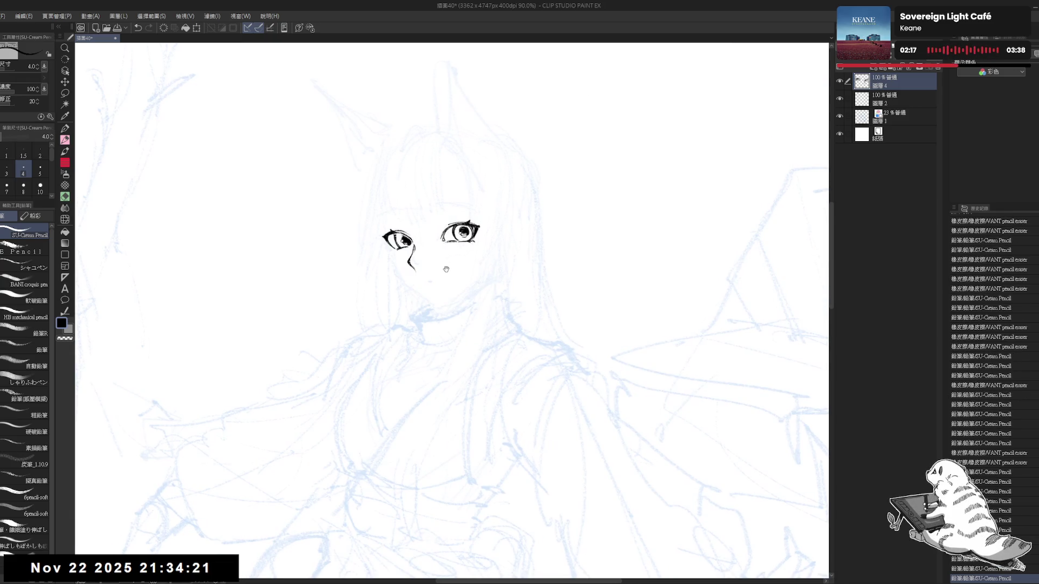
scroll(446, 269, up, 3)
key(r)
drag(380, 355, 396, 370)
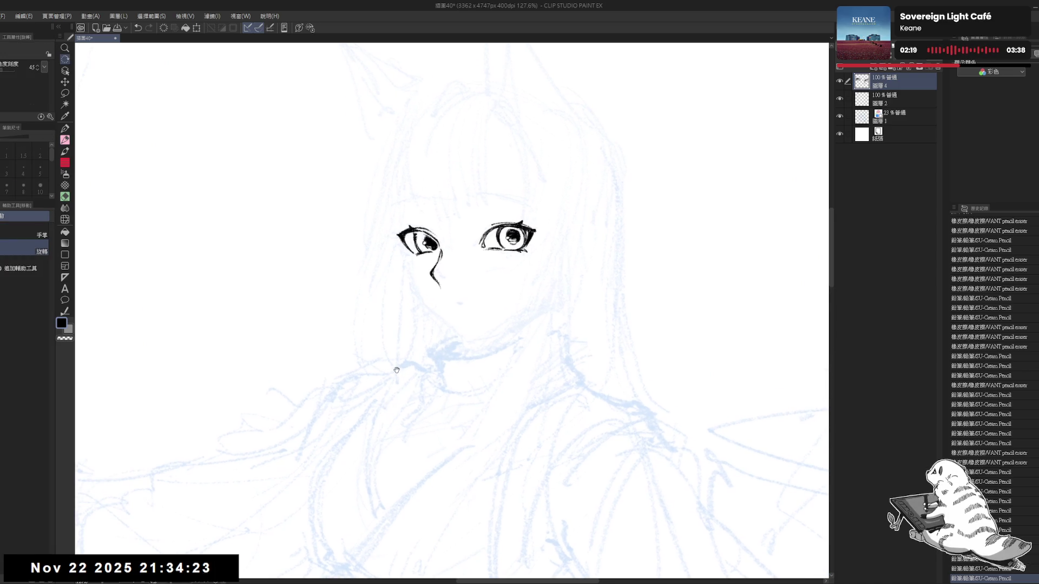
drag(359, 434, 399, 336)
key(p)
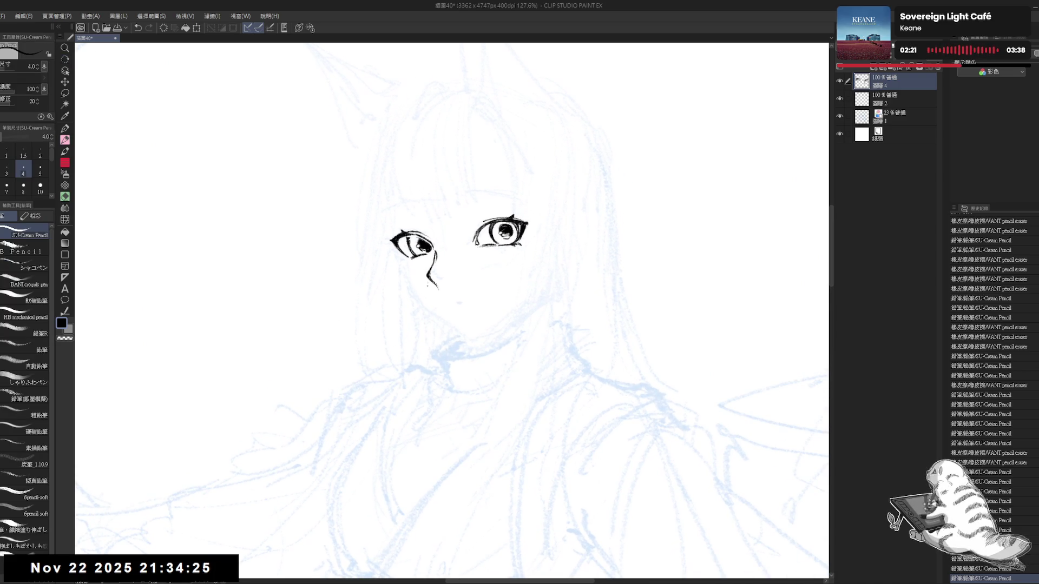
mouse_move(436, 269)
mouse_down()
mouse_move(440, 283)
mouse_move(450, 275)
mouse_up()
key(e)
key(p)
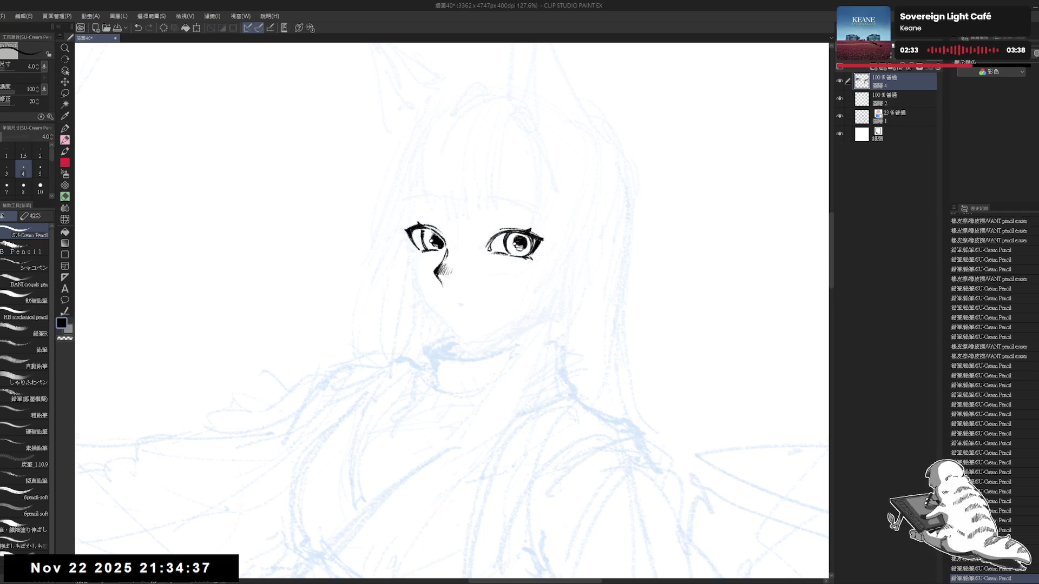
key(e)
drag(414, 278, 411, 280)
key(p)
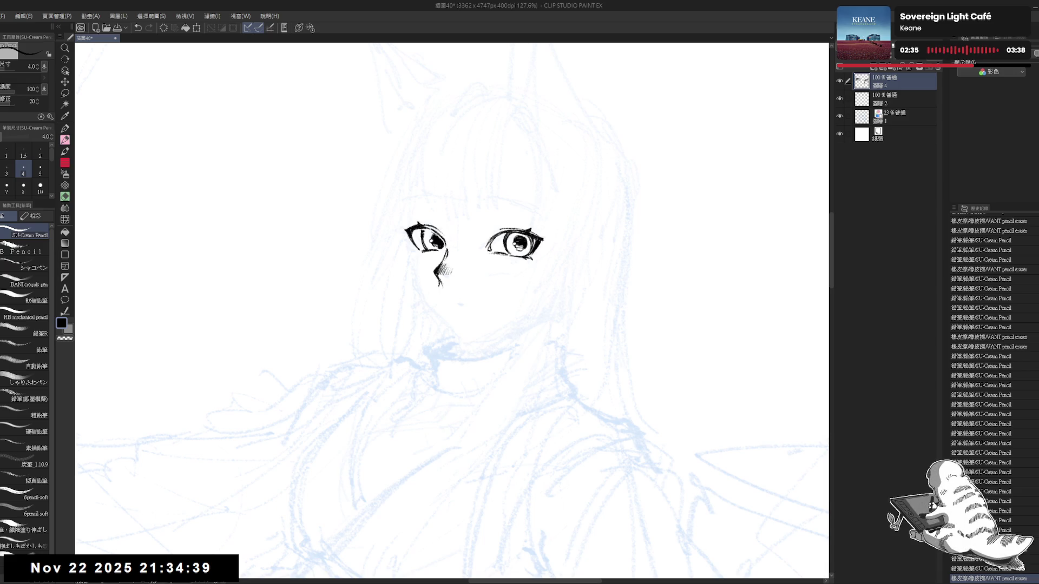
key(ctrl+z)
- Undo stray nose strokes and draw the curved cheek line down from below the eye
mouse_move(596, 324)
mouse_down()
mouse_move(622, 281)
mouse_move(617, 384)
mouse_up()
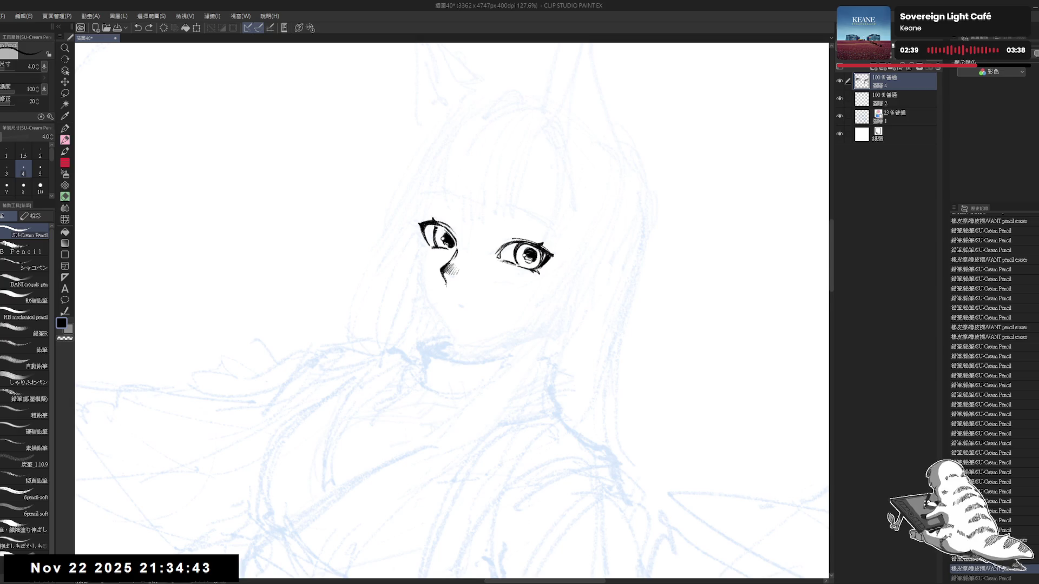
key(ctrl+z)
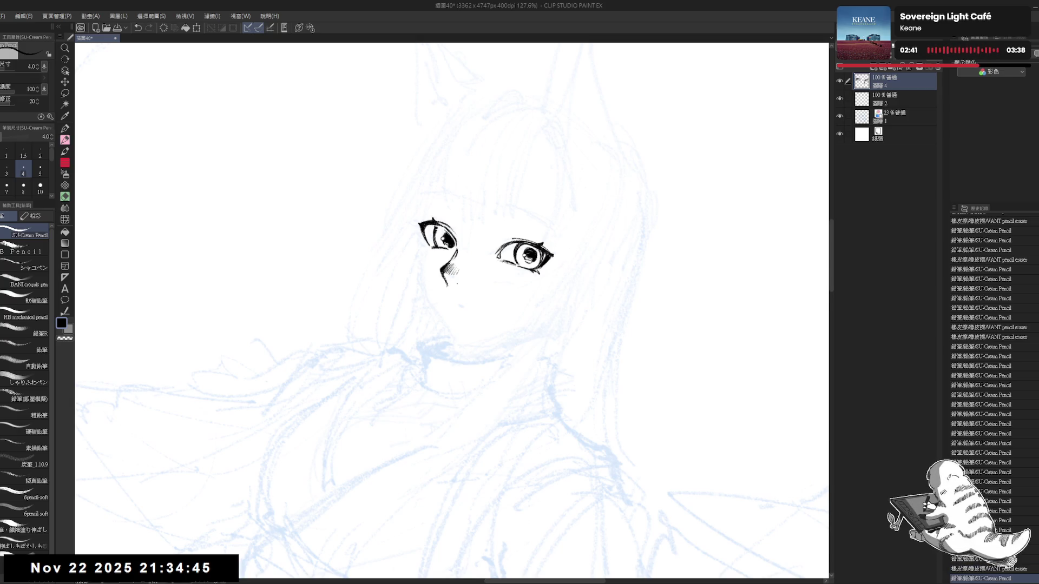
key(ctrl+z)
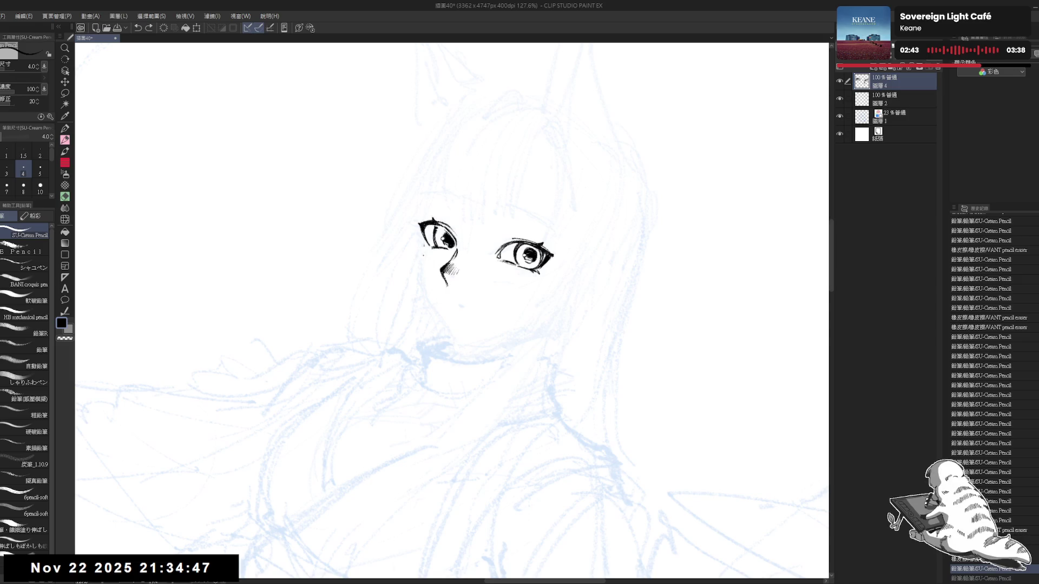
drag(423, 242, 423, 296)
key(ctrl+z)
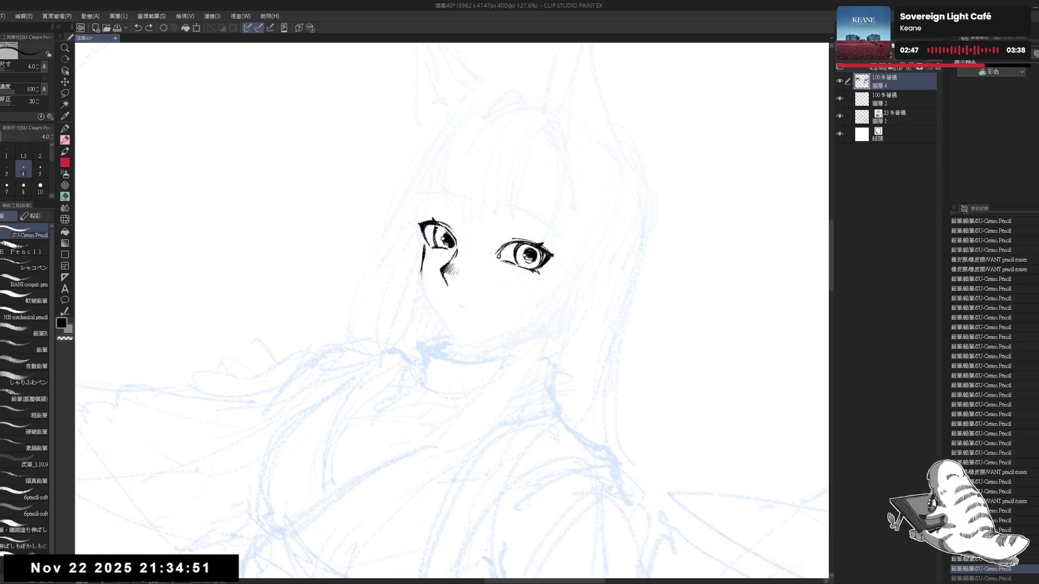
drag(424, 246, 433, 316)
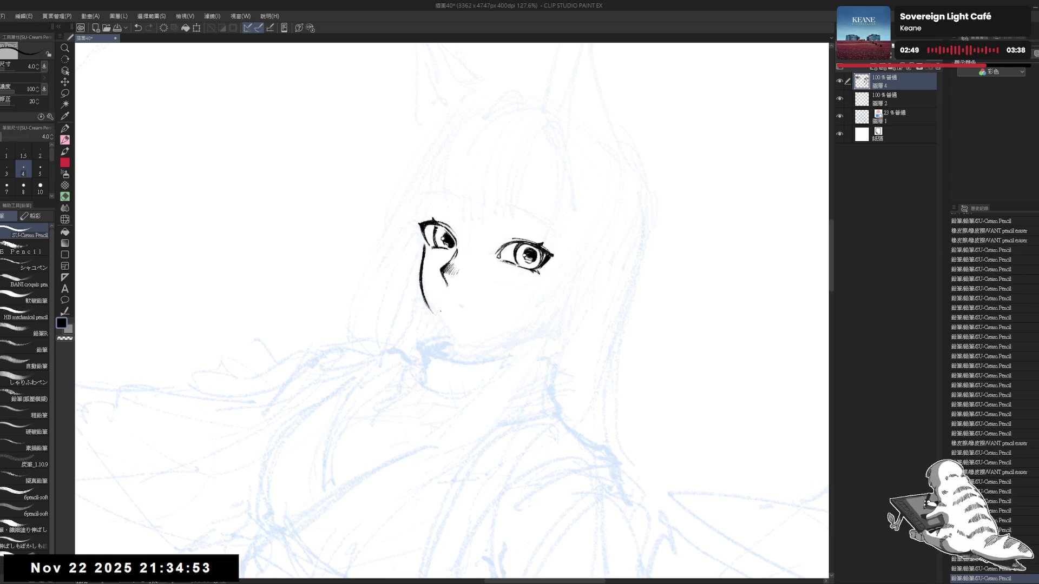
drag(427, 270, 450, 336)
key(minus)
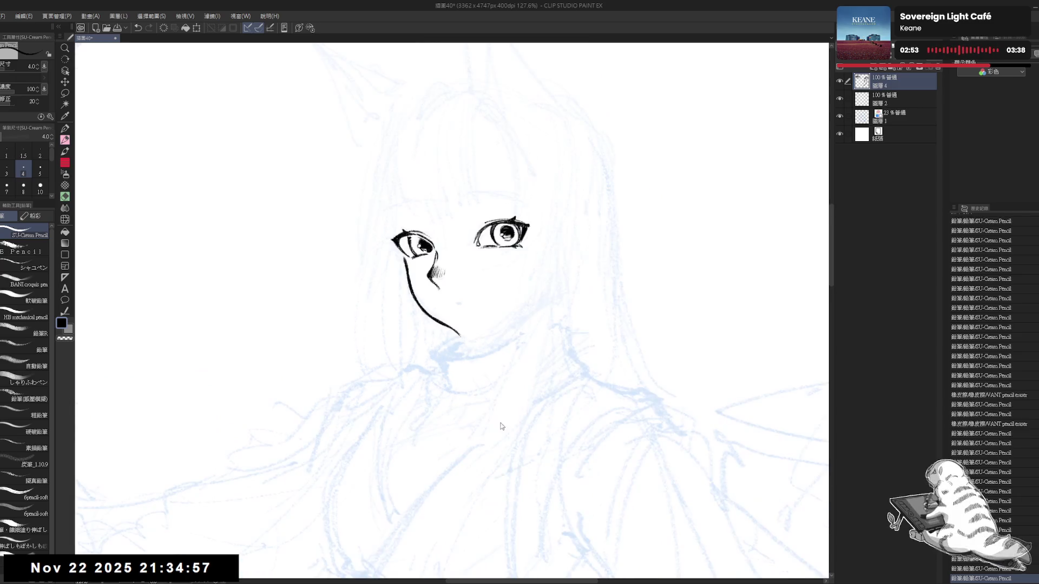
key(h)
scroll(477, 225, down, 3)
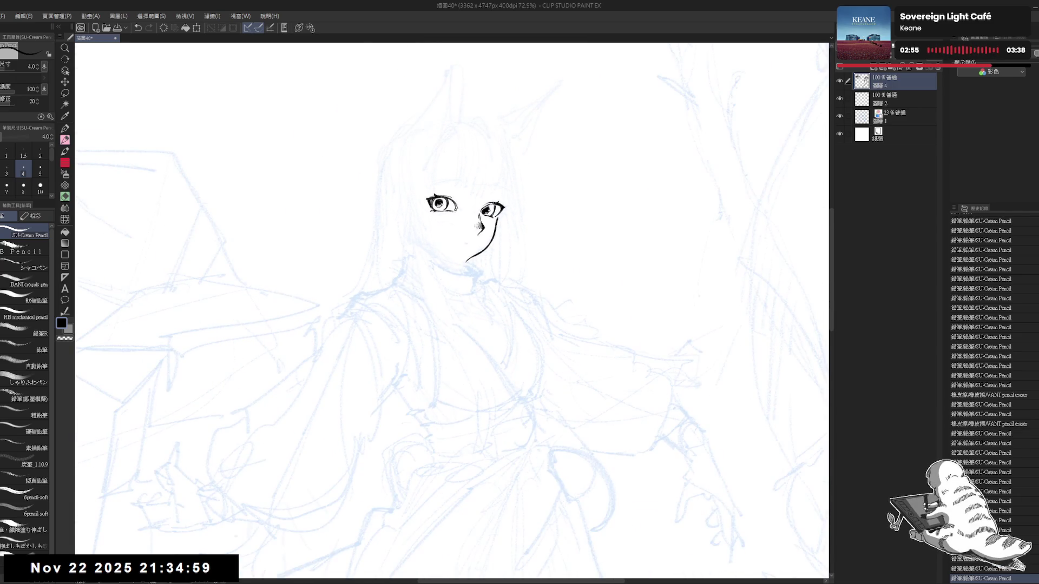
- Extend the cheek line lower, curving it inward to form the tip of the chin
scroll(464, 271, up, 2)
drag(449, 379, 464, 371)
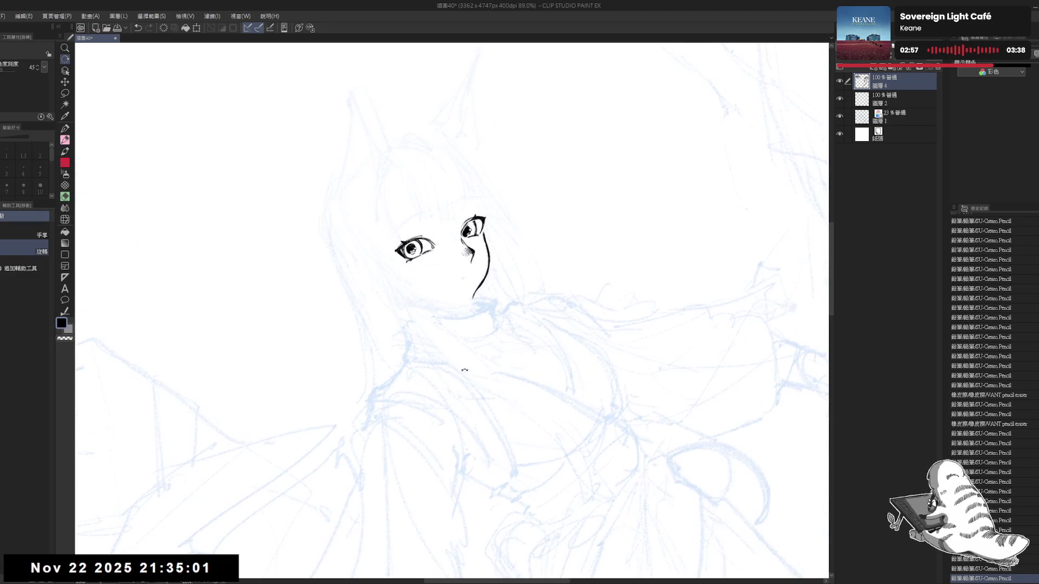
key(p)
key(ctrl+z)
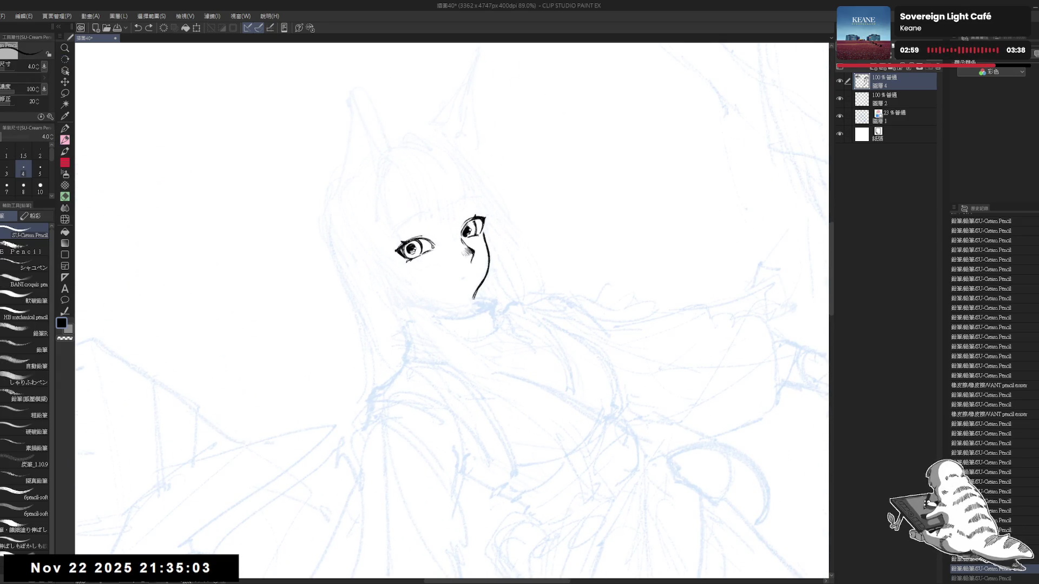
drag(476, 292, 468, 306)
mouse_move(455, 307)
mouse_down()
mouse_move(487, 282)
mouse_move(520, 303)
mouse_move(504, 271)
mouse_move(477, 255)
mouse_up()
key(r)
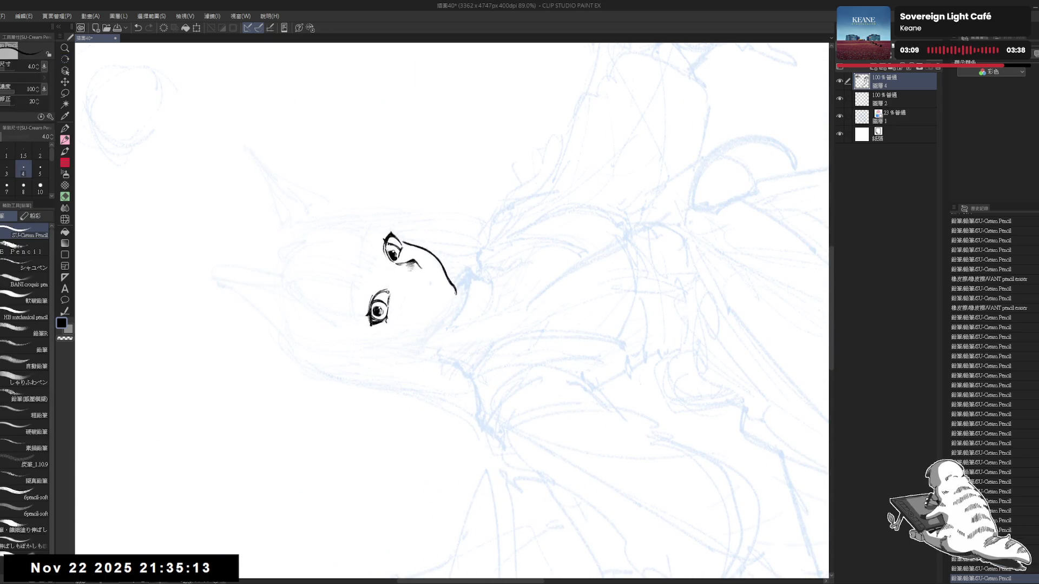
key(ctrl+z)
key(ctrl+z)
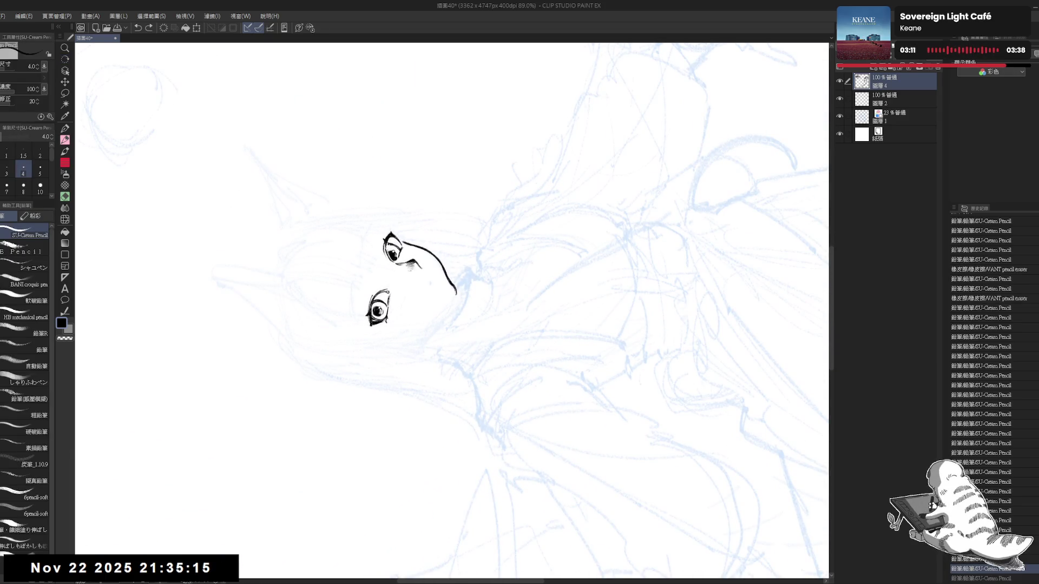
drag(454, 300, 436, 324)
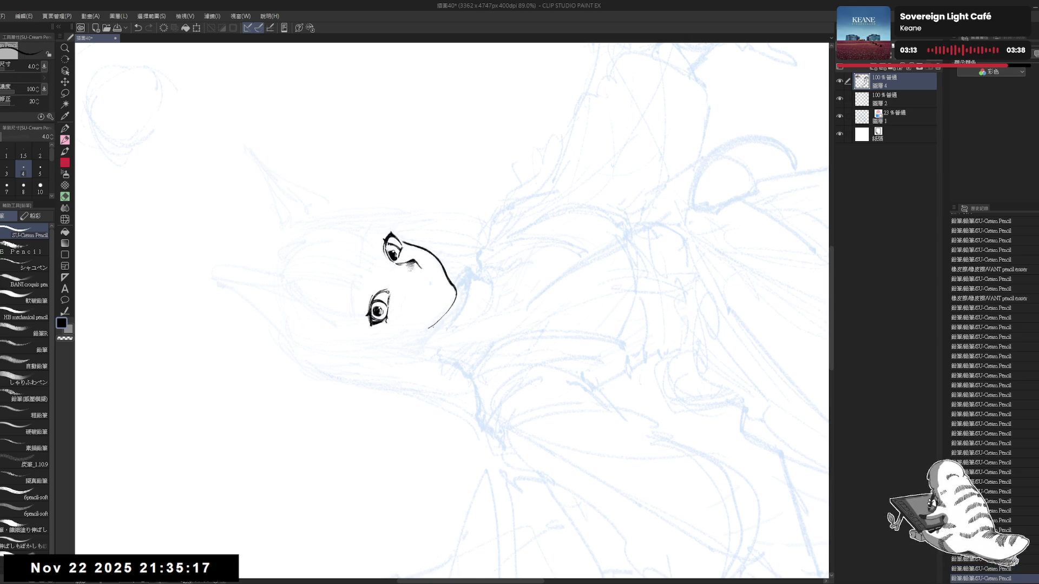
key(ctrl+minus)
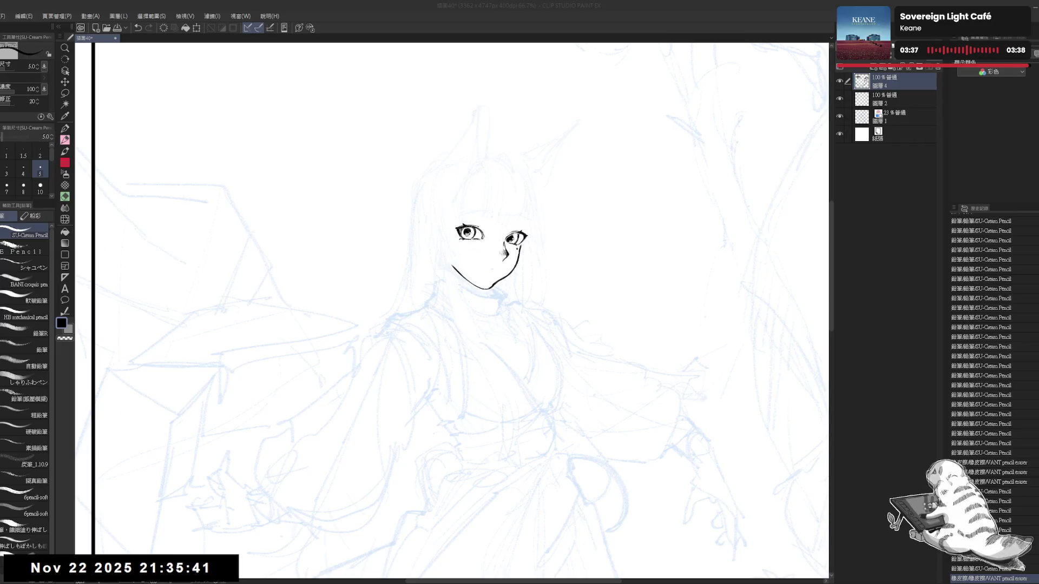
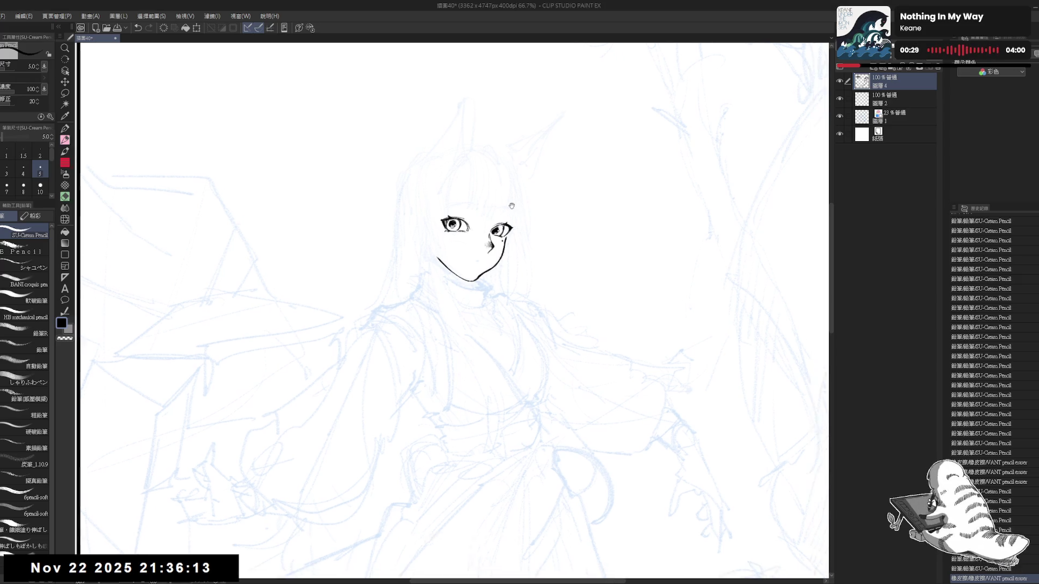
- Zoom in on the face and start erasing the right-hand eyebrow arc with the pencil eraser
scroll(444, 282, up, 2)
scroll(444, 282, up, 1)
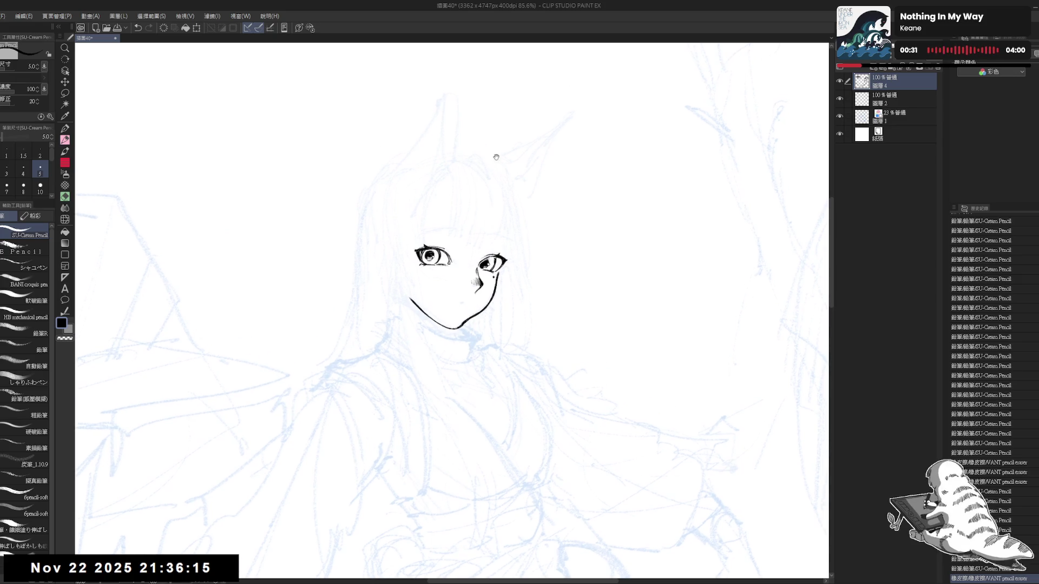
drag(435, 165, 450, 173)
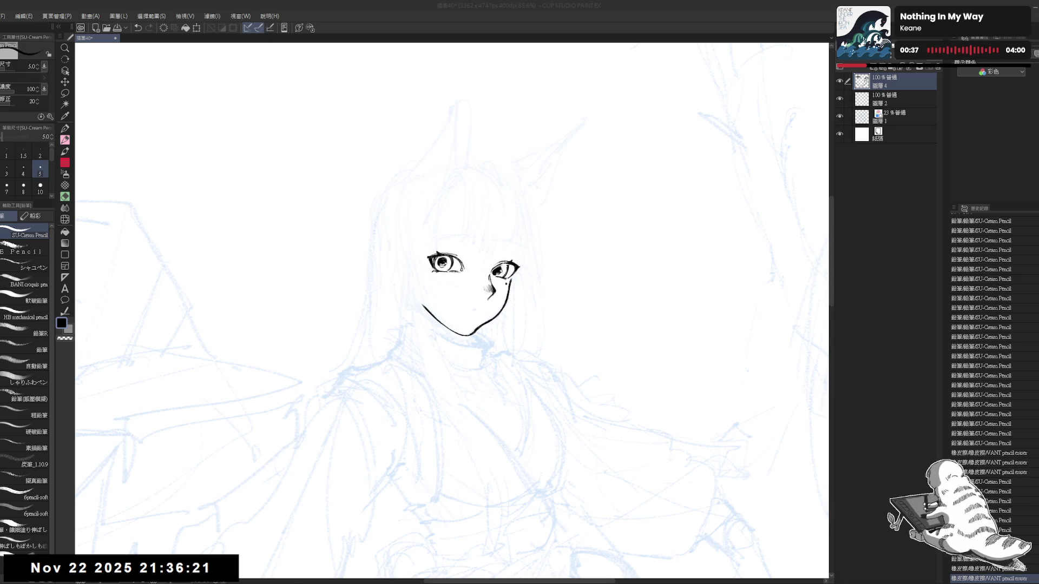
click(495, 37)
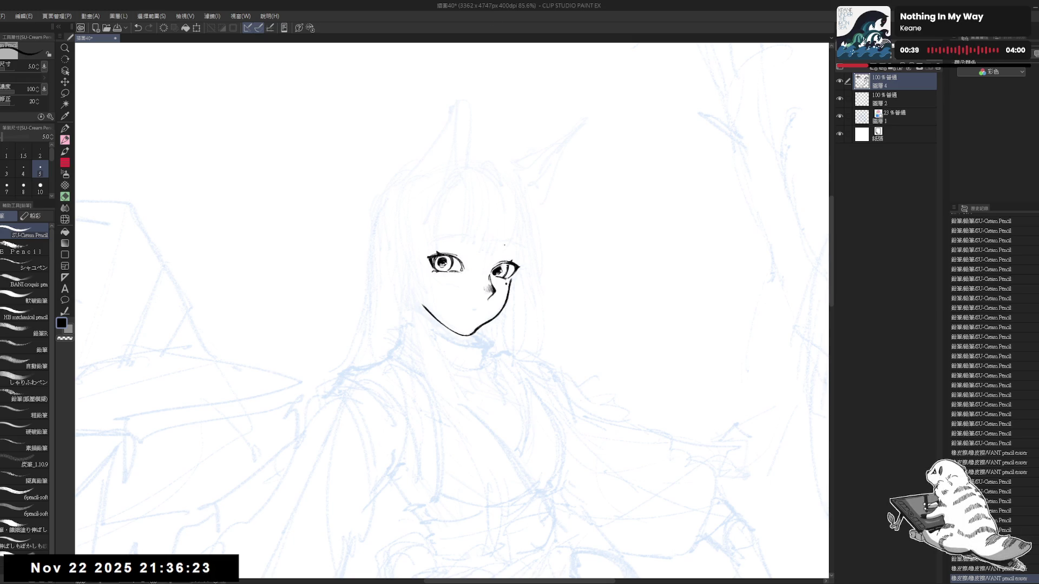
drag(500, 247, 517, 256)
key(ctrl+z)
key(e)
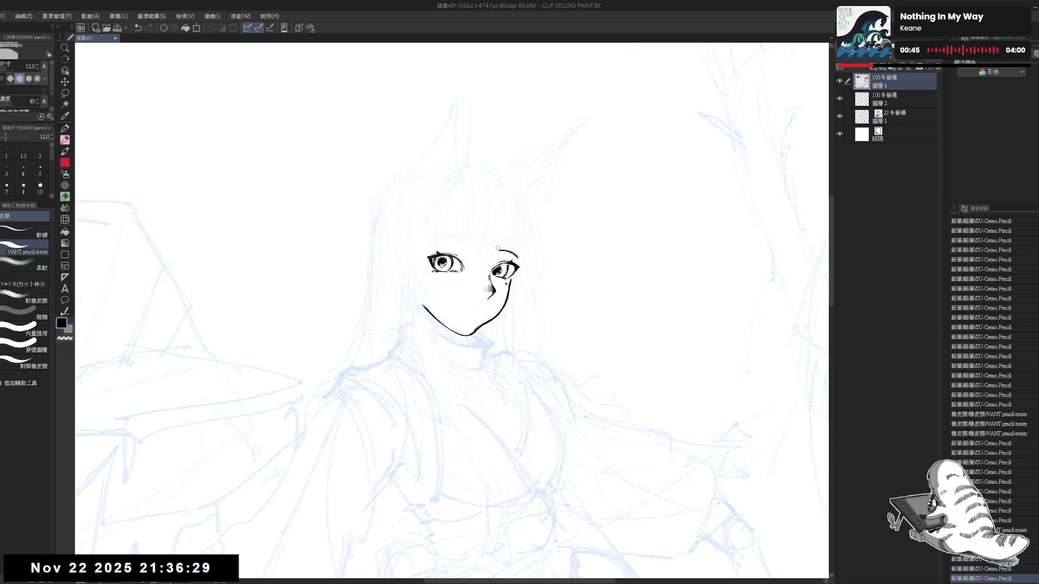
drag(499, 251, 504, 253)
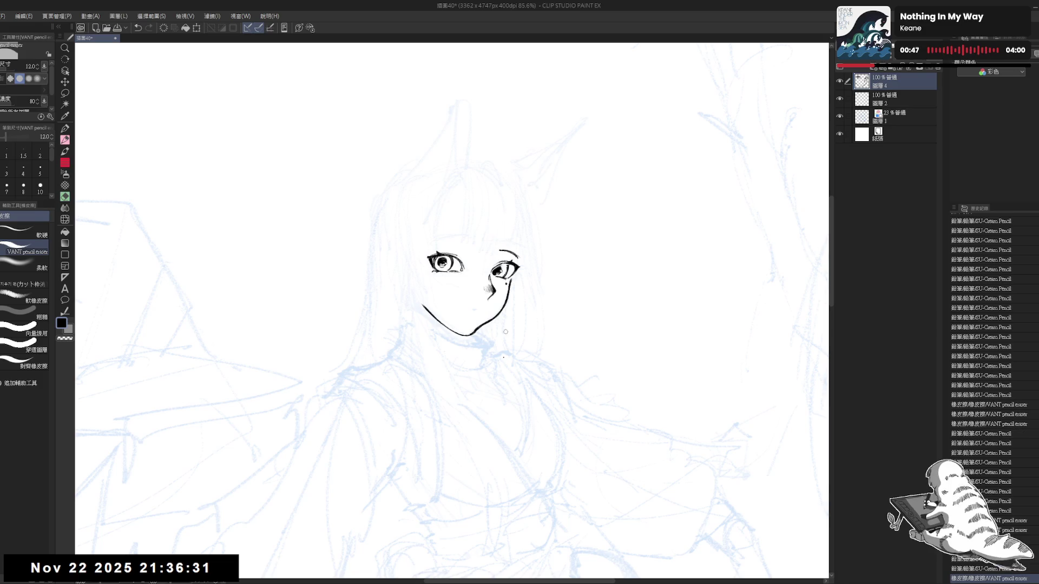
- Rotate the canvas to a better angle and undo the stray pencil stroke near the left eye
key(r)
drag(414, 373, 399, 383)
key(p)
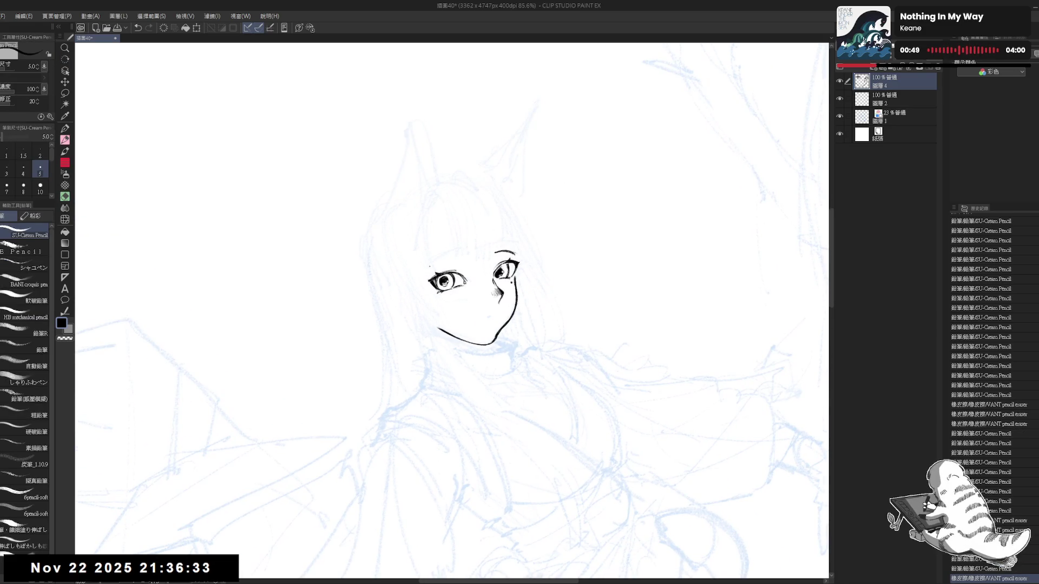
mouse_move(434, 266)
mouse_down()
mouse_move(445, 258)
mouse_move(530, 297)
mouse_move(530, 288)
mouse_up()
key(ctrl+z)
key(ctrl+y)
key(ctrl+z)
- Erase the remaining eyebrow arc, turn the face upright, and undo the stroke above the right eye
key(e)
key(r)
key(p)
key(r)
drag(595, 433, 622, 324)
key(p)
key(ctrl+z)
key(ctrl+z)
key(ctrl+z)
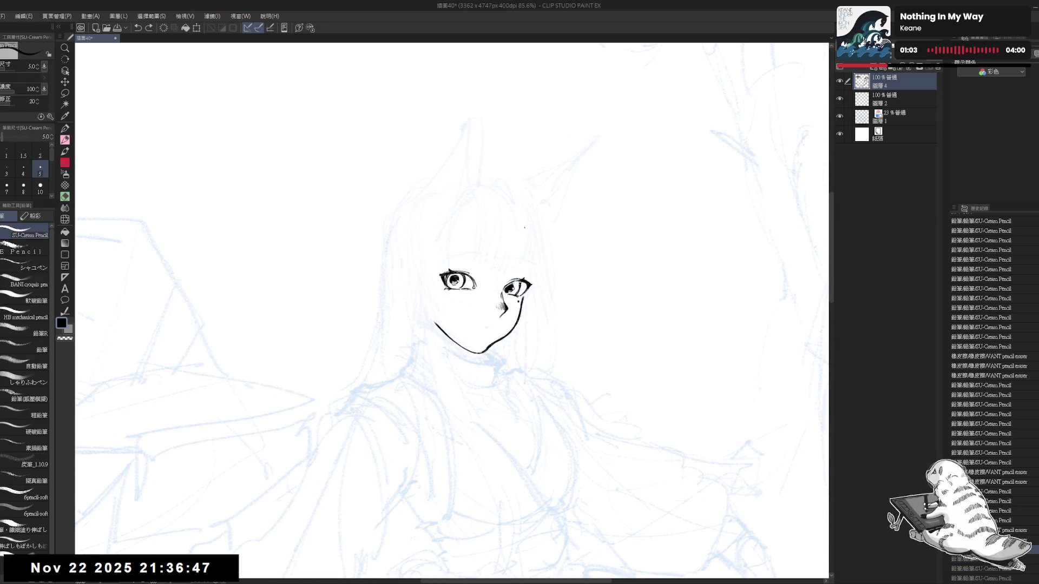
- Retry the eyebrow stroke above the right eye, shrinking the SU-Cream Pencil to size 3
drag(513, 260, 530, 267)
key(bracketleft)
mouse_move(517, 261)
mouse_down()
mouse_move(530, 269)
mouse_move(535, 254)
mouse_move(535, 266)
mouse_move(514, 267)
mouse_up()
key(r)
key(r)
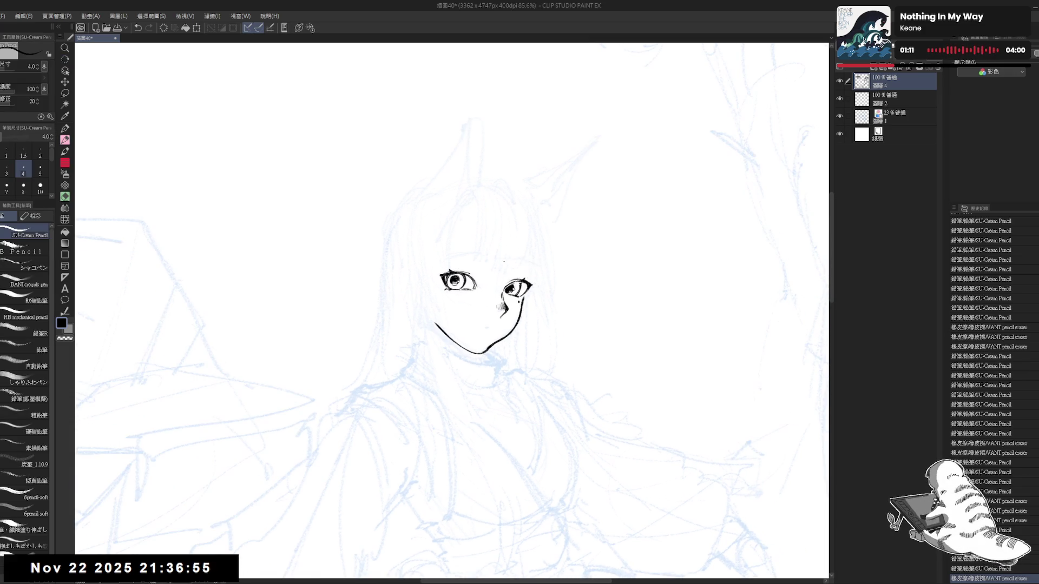
key(ctrl+z)
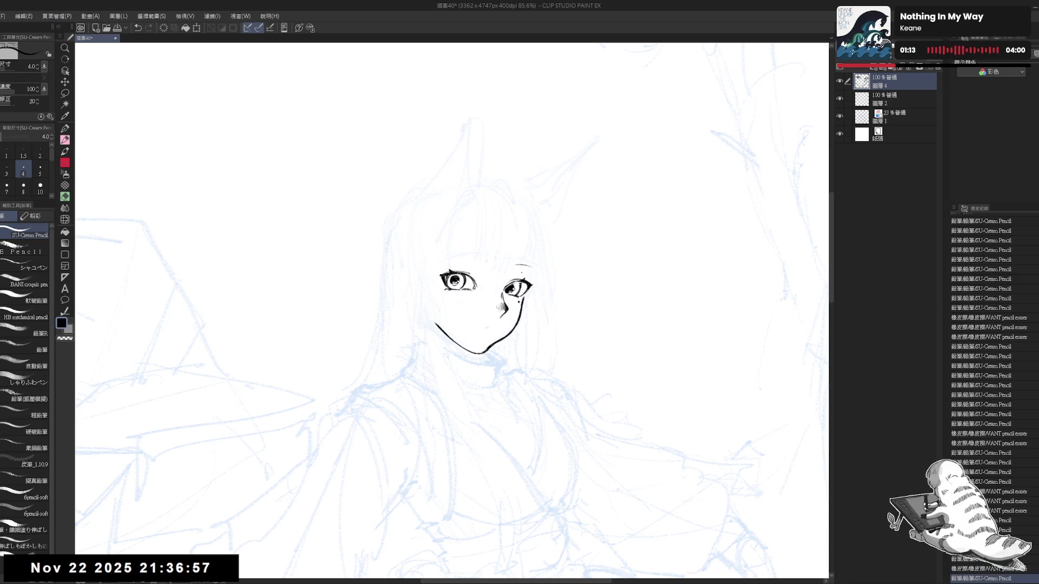
key(ctrl+z)
drag(510, 272, 528, 269)
key(ctrl+z)
key(bracketleft)
key(ctrl+z)
key(ctrl+z)
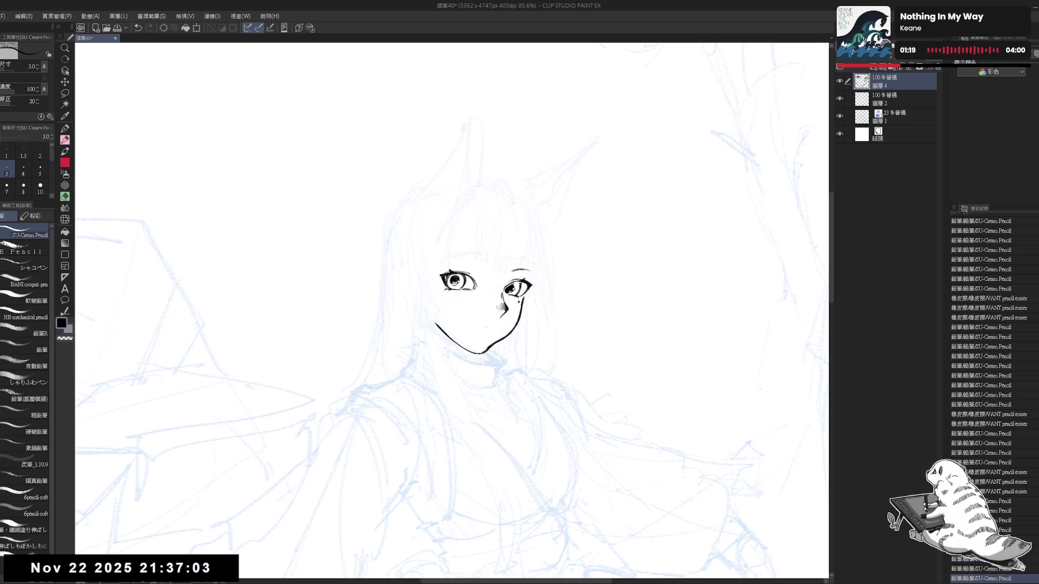
- Erase along the top of the right eye, then turn the face upright and zoom back out
key(e)
key(minus)
mouse_move(504, 250)
mouse_down()
mouse_move(481, 261)
mouse_move(449, 253)
mouse_up()
key(p)
key(ctrl+z)
key(ctrl+z)
key(ctrl+z)
key(ctrl+z)
mouse_move(542, 227)
mouse_down()
mouse_move(519, 249)
mouse_move(518, 168)
mouse_move(518, 236)
mouse_move(489, 245)
mouse_up()
scroll(541, 153, down, 2)
scroll(513, 177, up, 2)
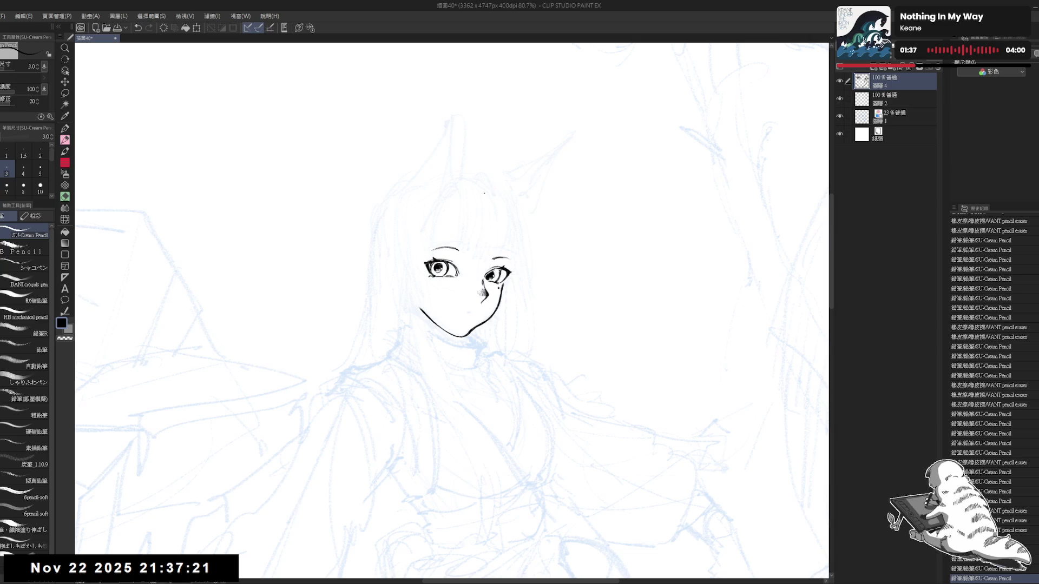
- Try the curve at the top of the head and the right-side hair outline, undoing each attempt
drag(480, 188, 501, 221)
key(ctrl+z)
drag(479, 187, 503, 247)
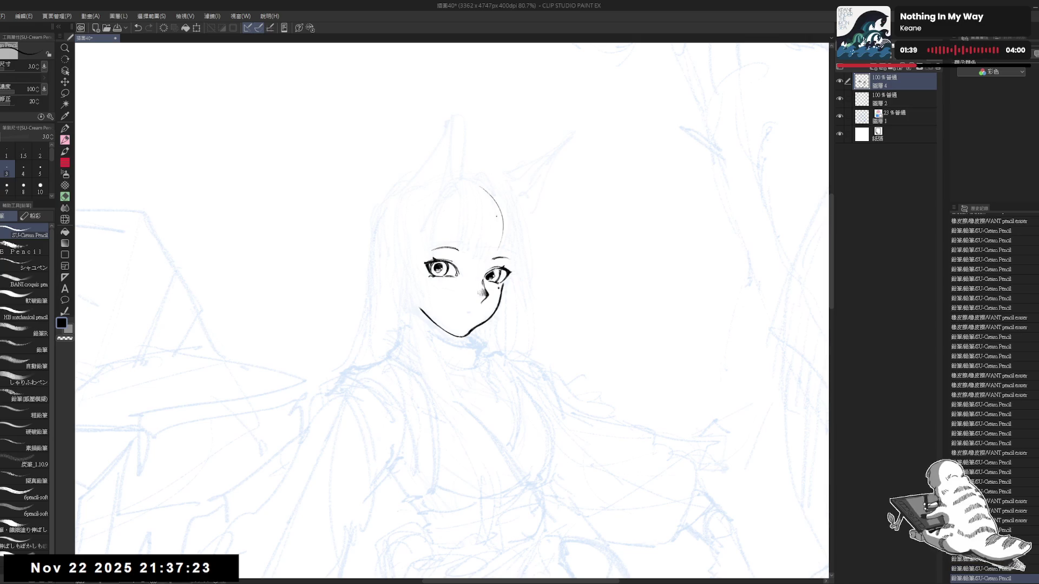
key(ctrl+z)
mouse_move(481, 189)
mouse_down()
mouse_move(505, 244)
mouse_move(481, 180)
mouse_move(497, 237)
mouse_move(498, 207)
mouse_move(498, 239)
mouse_up()
key(ctrl+z)
key(ctrl+z)
key(ctrl+z)
key(ctrl+z)
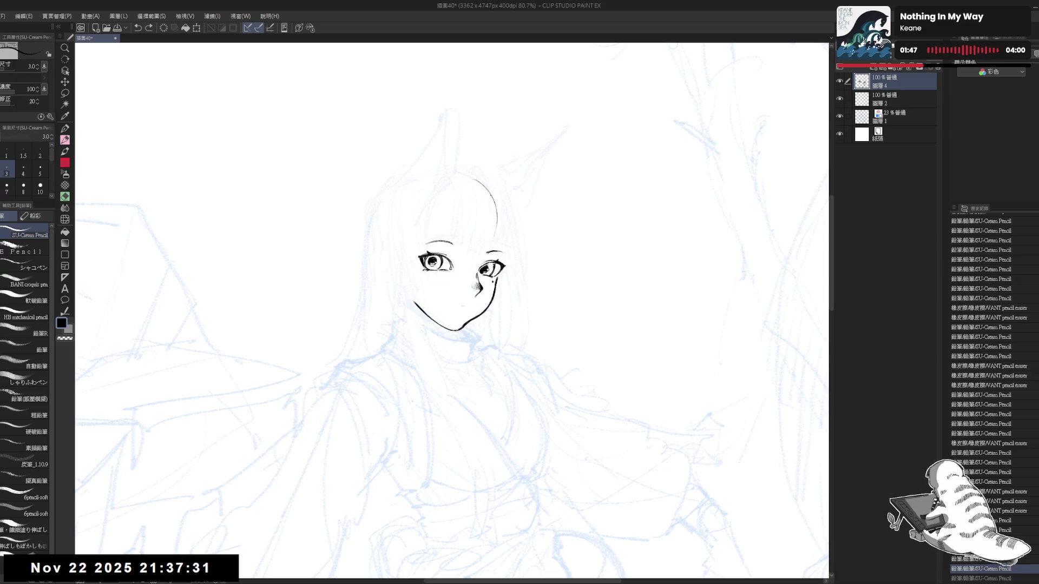
drag(497, 196, 493, 240)
key(ctrl+z)
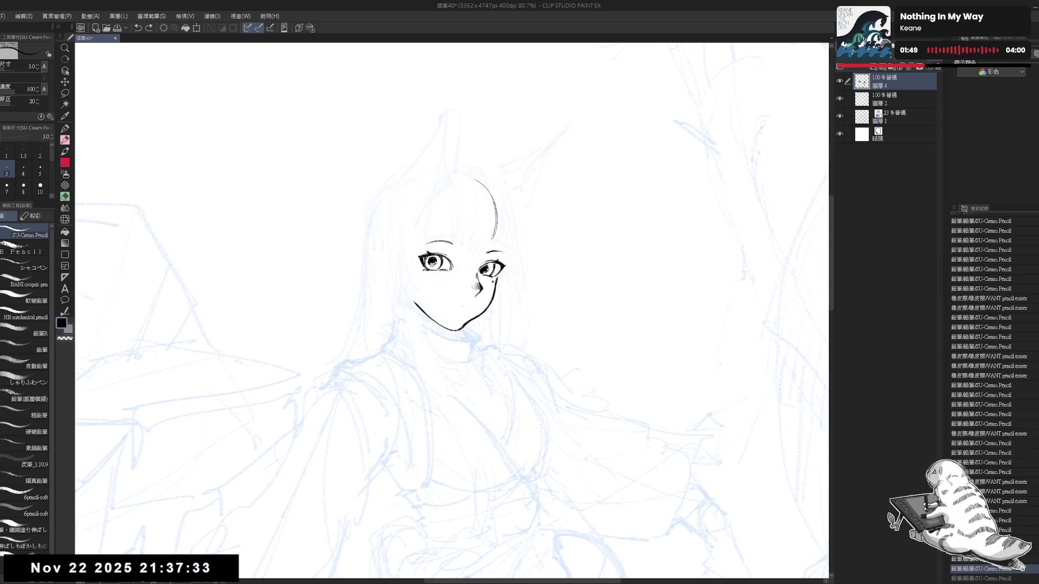
click(436, 395)
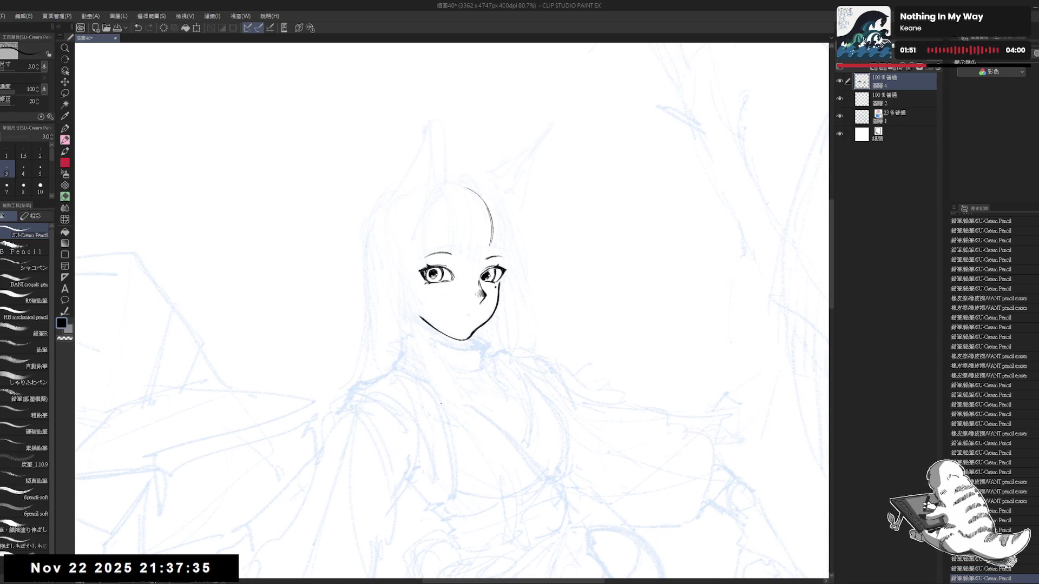
scroll(471, 254, up, 1)
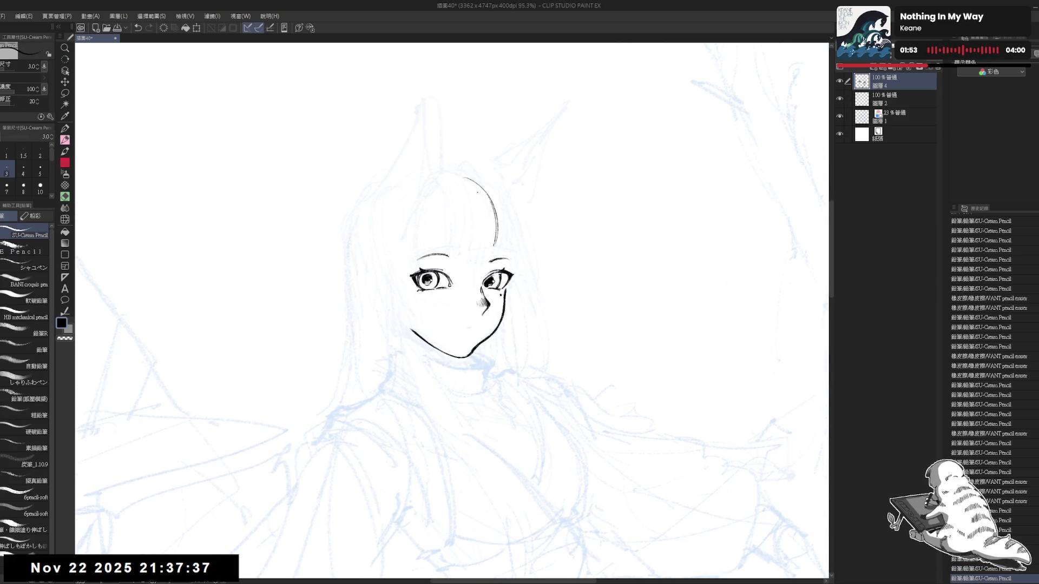
- Draw a long fringe strand over the forehead after several retries
drag(458, 176, 471, 255)
key(ctrl+z)
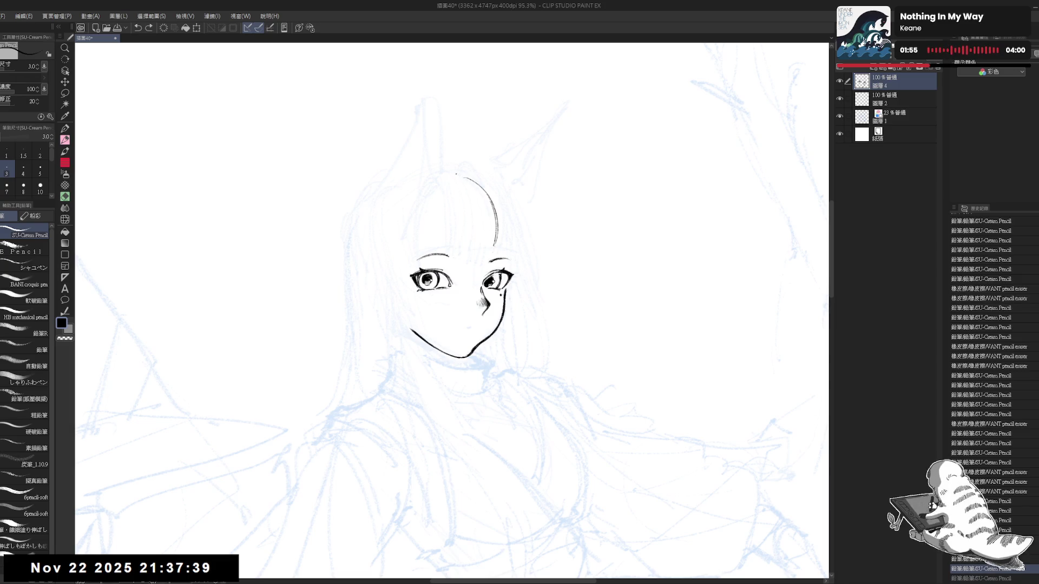
drag(457, 175, 475, 220)
key(ctrl+z)
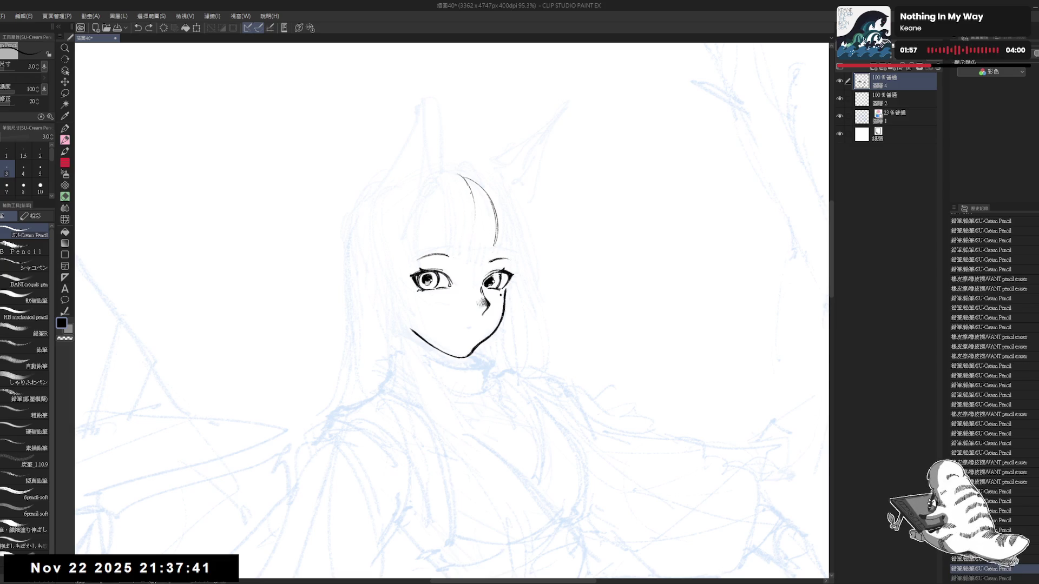
drag(463, 177, 475, 217)
key(ctrl+z)
drag(461, 177, 474, 217)
key(ctrl+z)
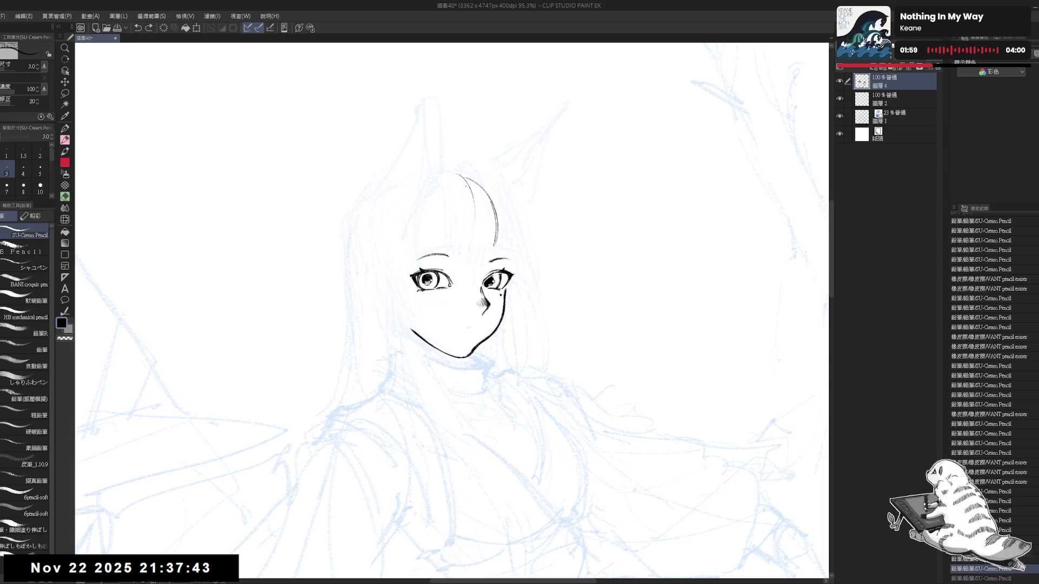
drag(461, 177, 464, 257)
drag(477, 212, 479, 219)
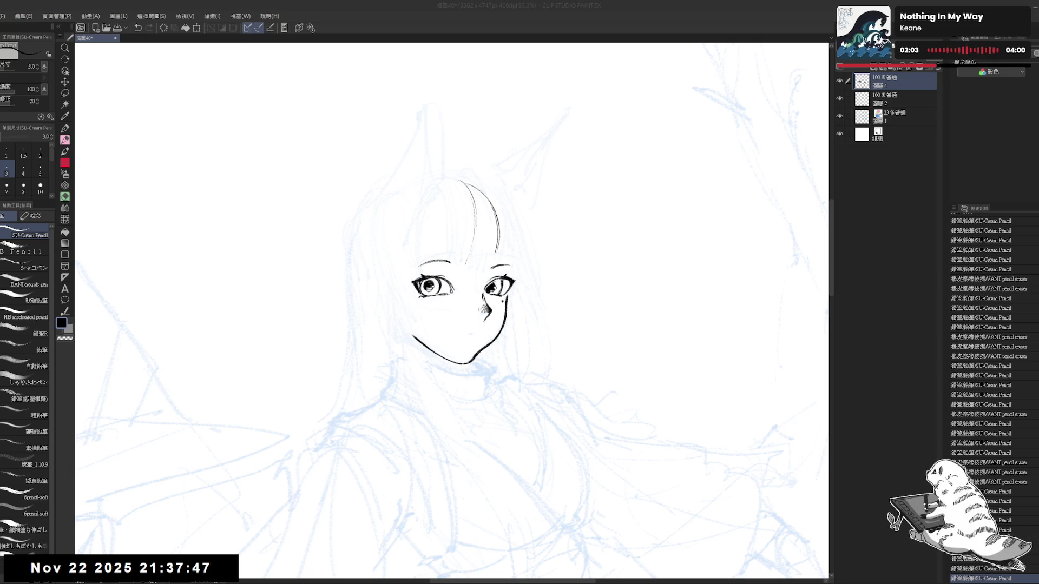
drag(448, 237, 450, 248)
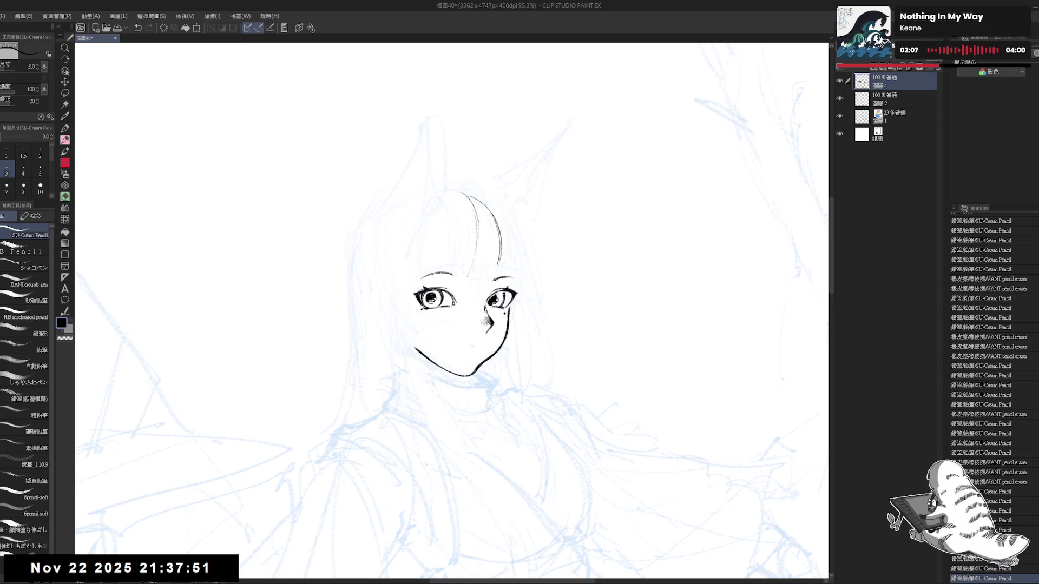
- Add hair strands on both sides of the fringe plus a short stroke at its tip
drag(480, 213, 475, 265)
key(ctrl+z)
drag(481, 219, 472, 279)
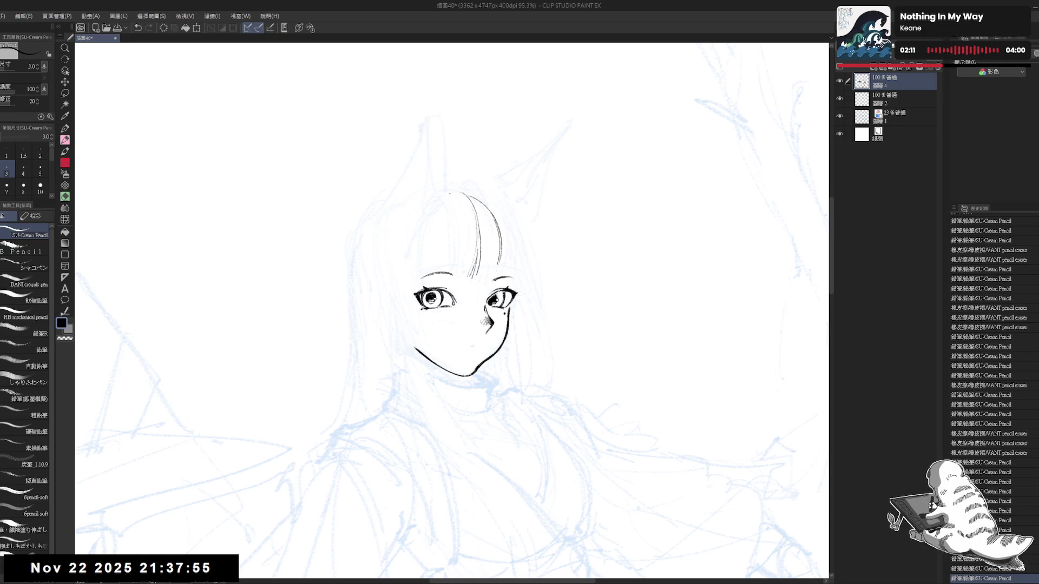
drag(454, 190, 461, 255)
key(ctrl+z)
drag(465, 208, 460, 269)
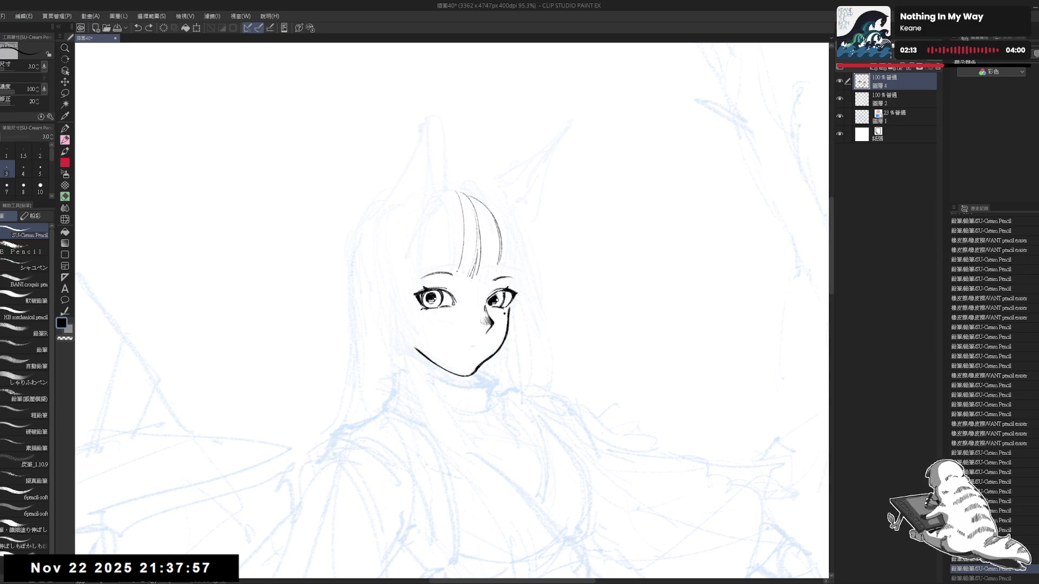
key(ctrl+z)
drag(460, 193, 460, 286)
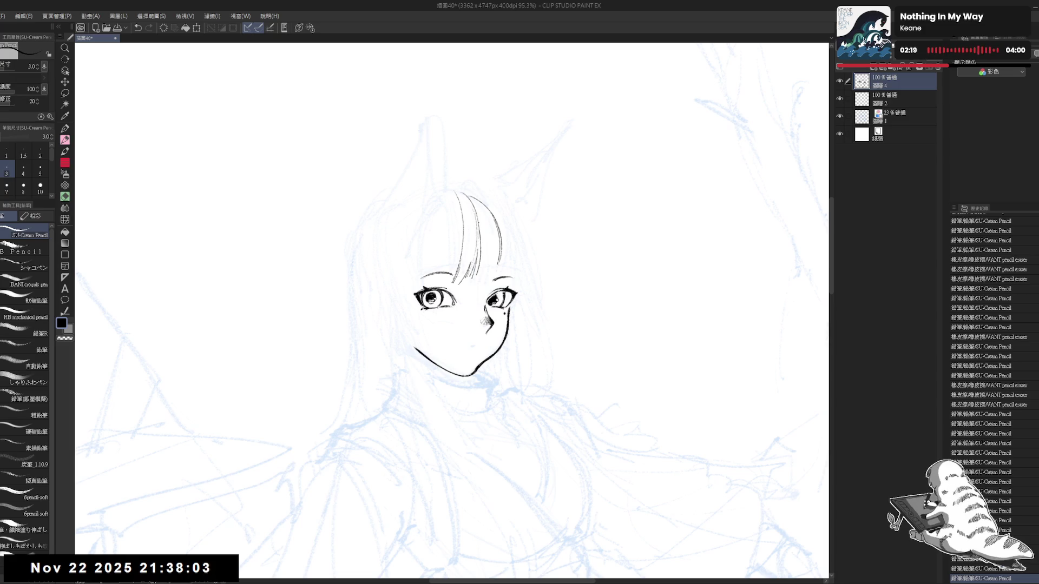
drag(477, 223, 483, 277)
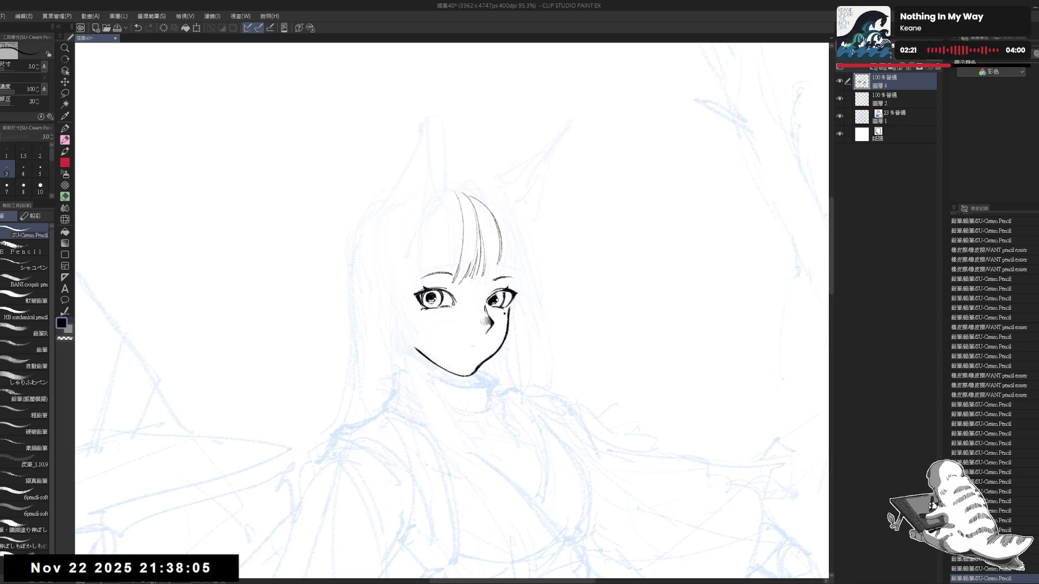
click(497, 247)
drag(497, 265, 483, 285)
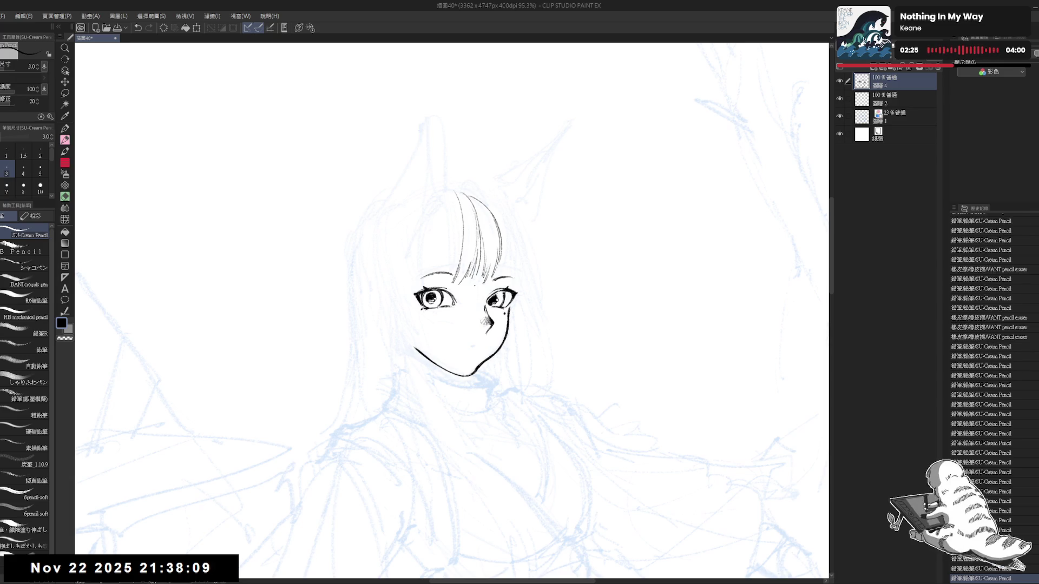
- Undo the last pencil stroke and erase a stray mark in the bangs
key(e)
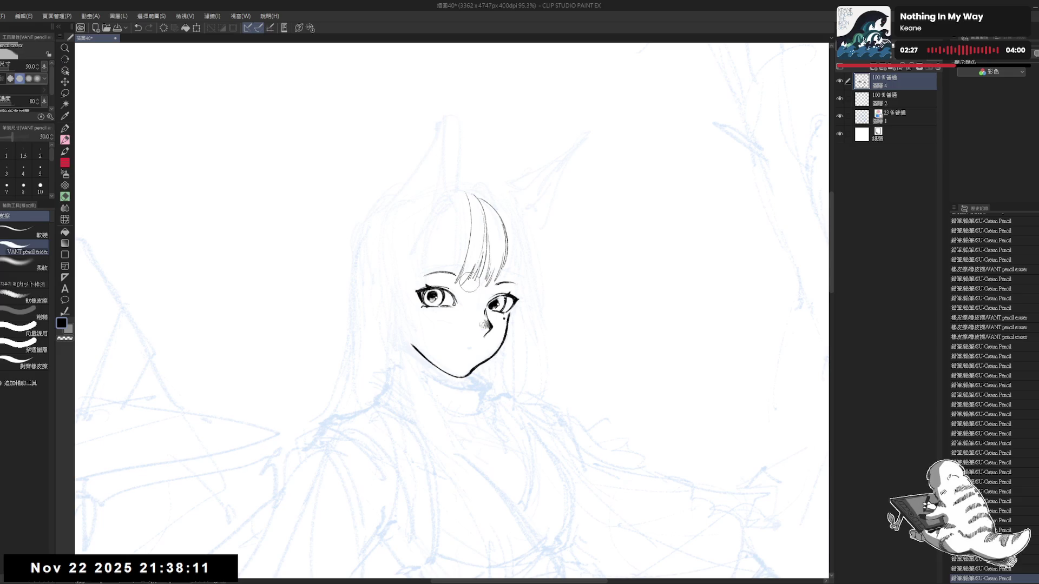
key(p)
key(ctrl+z)
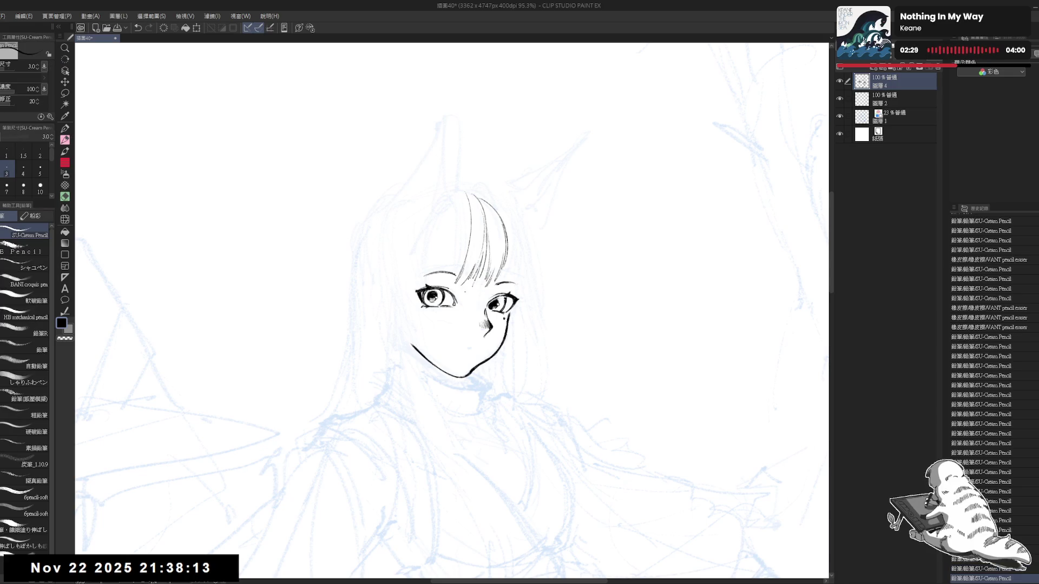
key(e)
drag(460, 284, 479, 290)
- Tilt the view around the face and try a short strand at the top of the bangs
key(p)
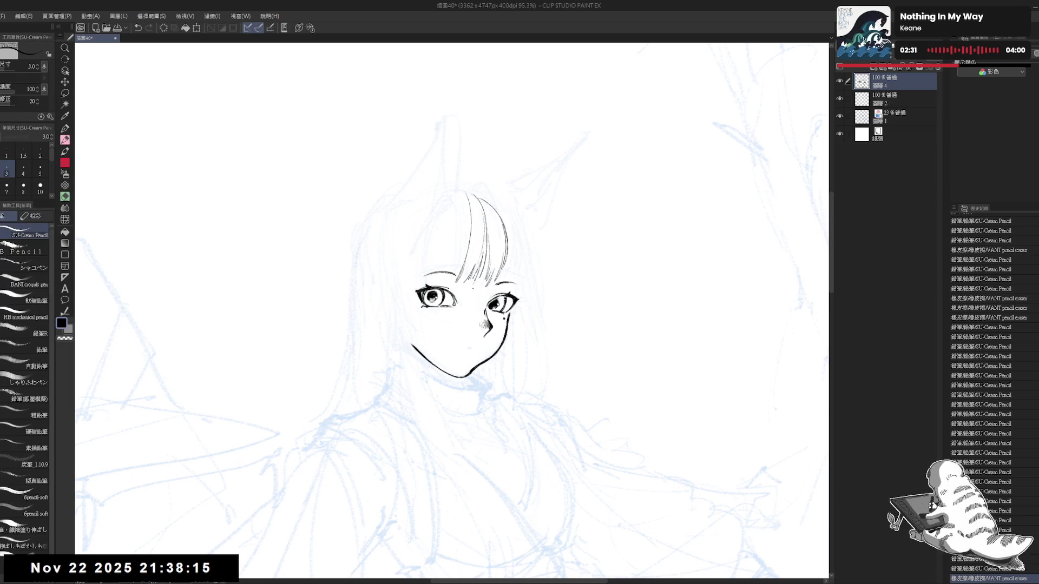
scroll(452, 311, down, 3)
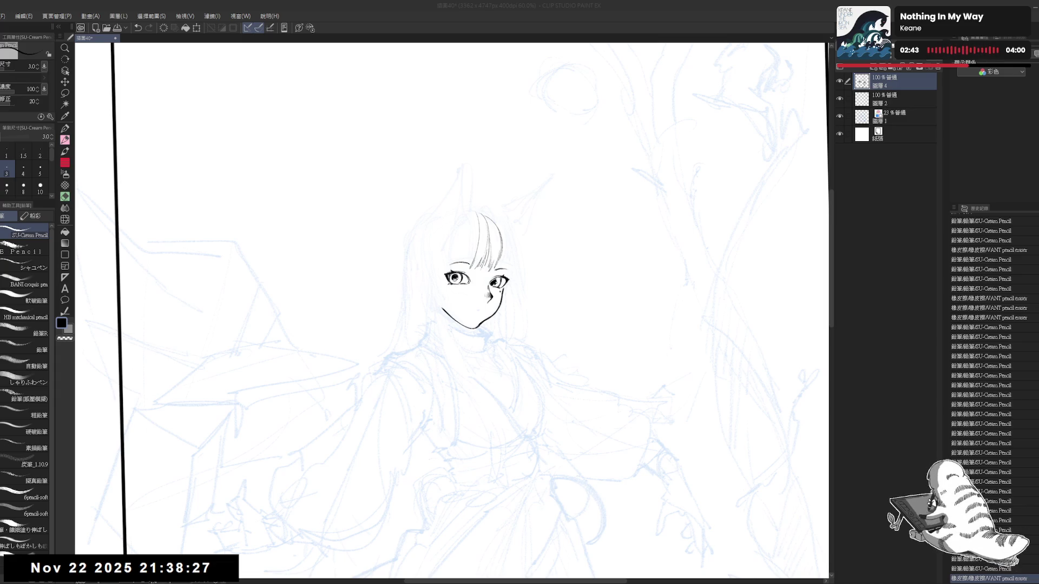
scroll(487, 442, up, 4)
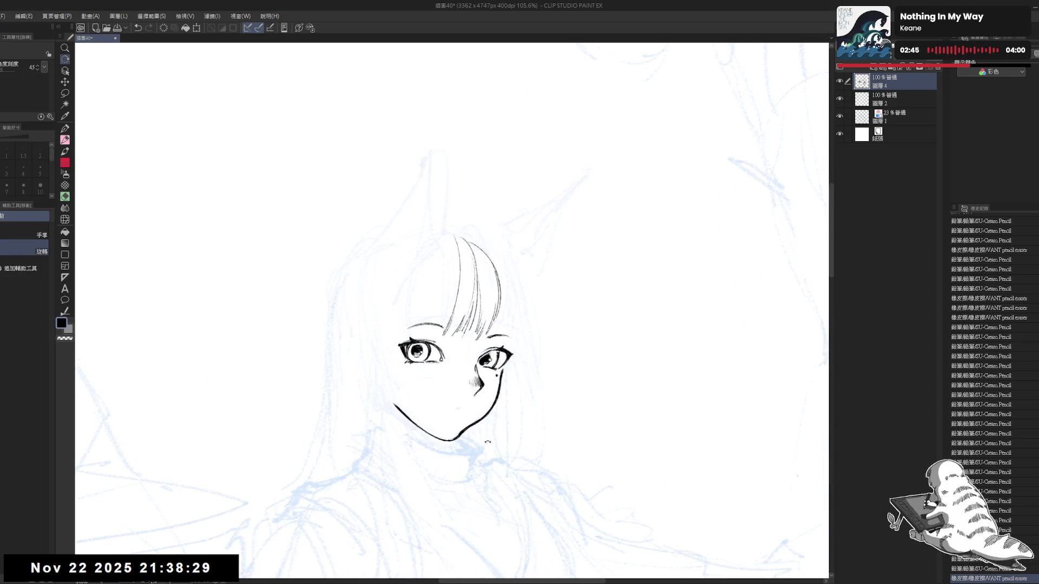
mouse_move(488, 442)
mouse_down()
mouse_move(446, 254)
mouse_move(439, 297)
mouse_up()
key(ctrl+z)
drag(442, 235, 454, 297)
key(ctrl+z)
key(ctrl+z)
key(ctrl+z)
key(ctrl+z)
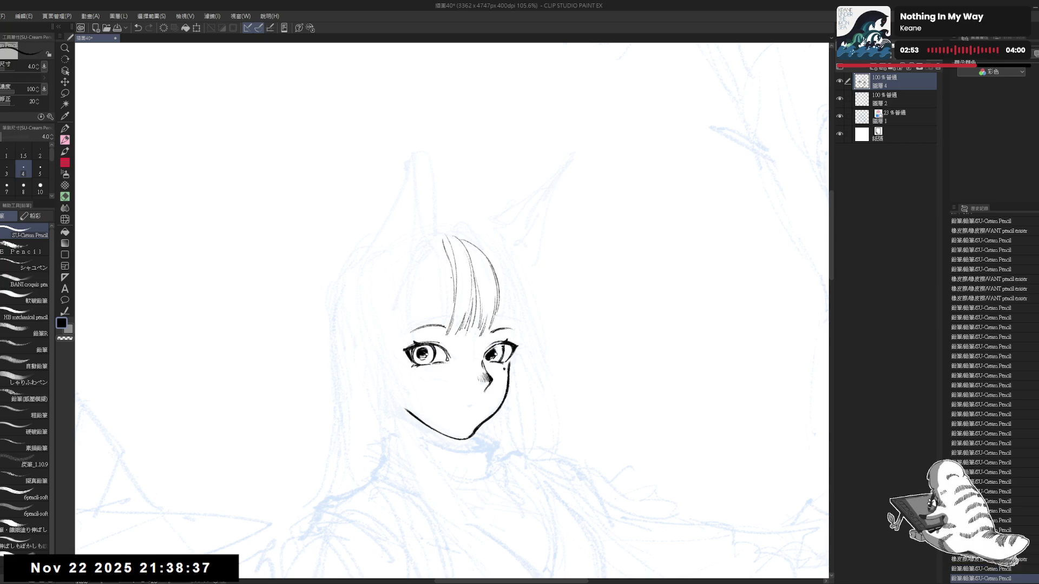
- Redraw the bangs strand until a new thin strand sits in the fringe
key(ctrl+z)
drag(449, 255, 455, 303)
key(ctrl+z)
drag(443, 239, 456, 307)
key(ctrl+z)
key(ctrl+z)
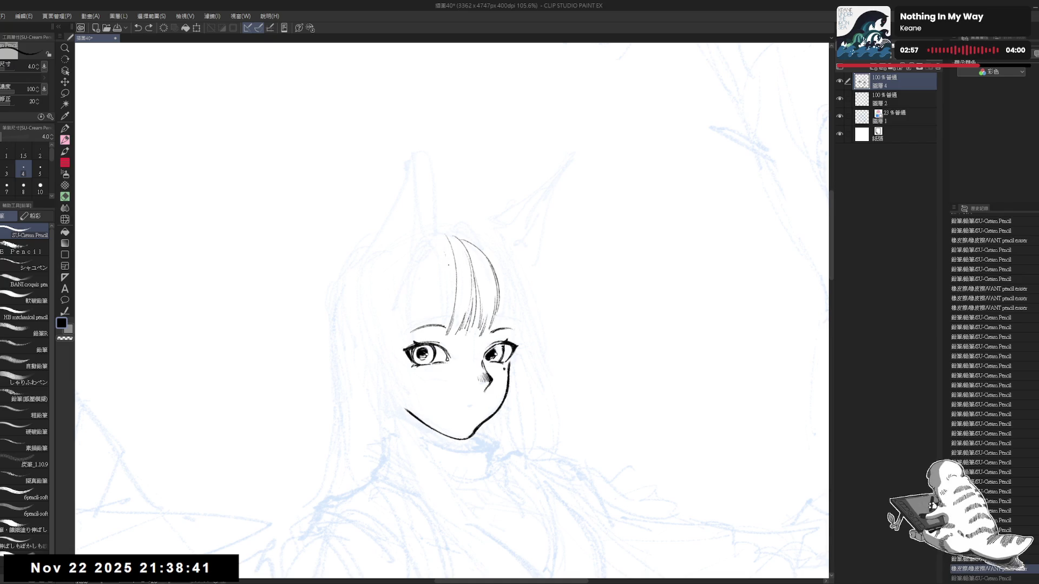
drag(446, 255, 455, 309)
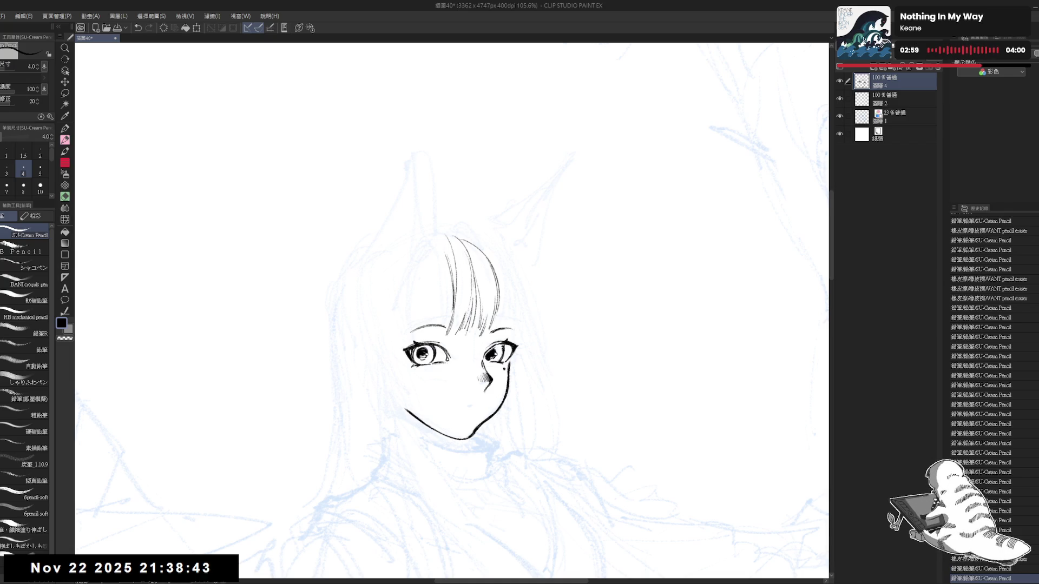
scroll(518, 248, down, 3)
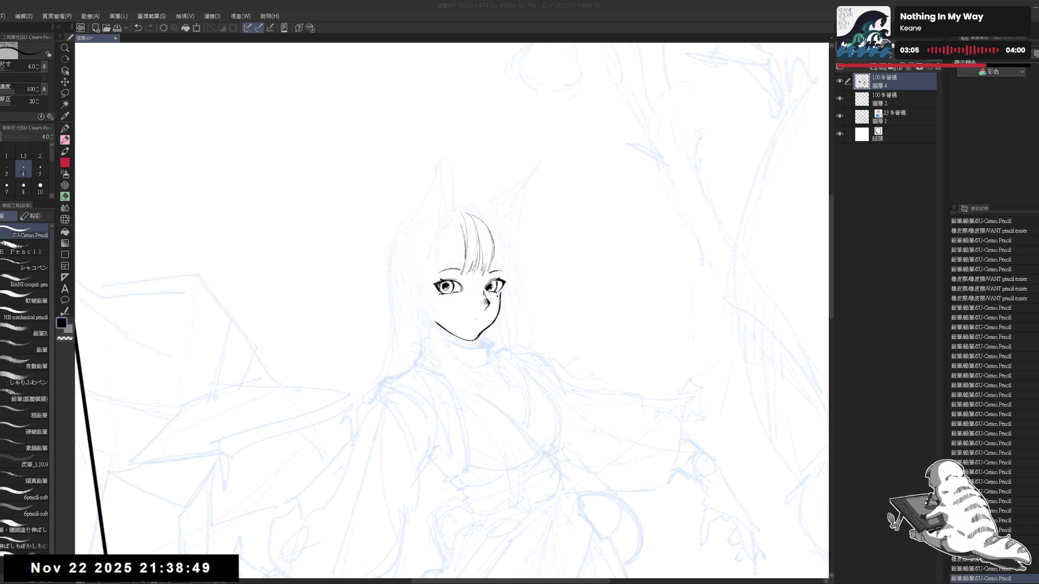
scroll(452, 311, up, 2)
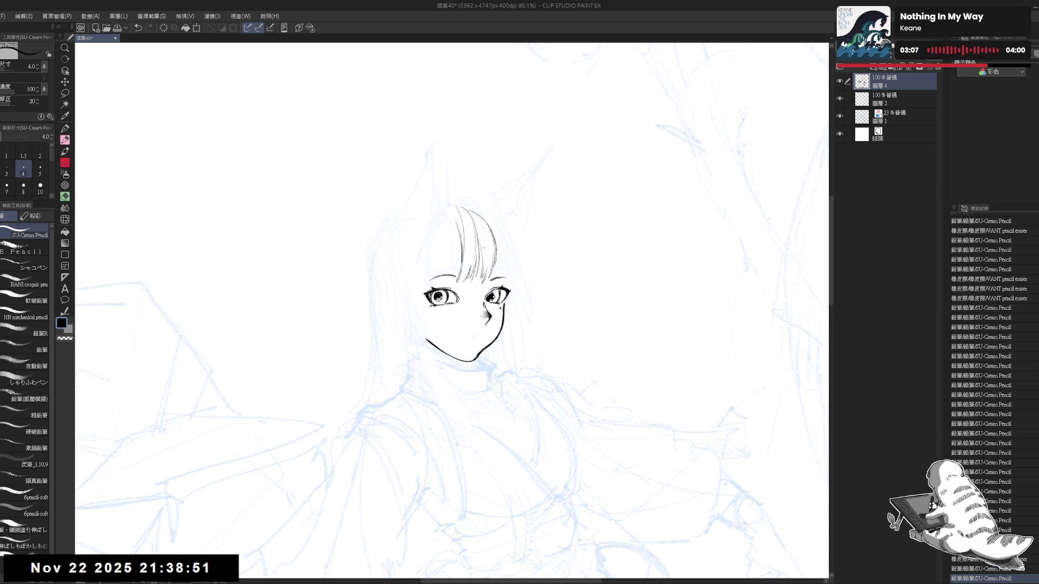
- Erase stray lines in the bangs with a smaller eraser, shrinking it to size 40
drag(471, 206, 486, 193)
key(e)
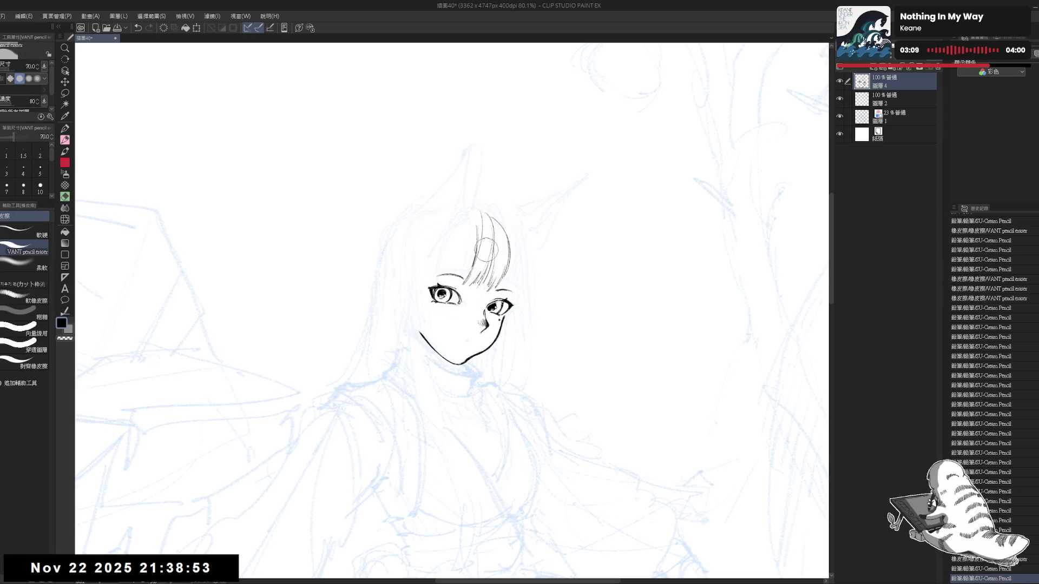
key(bracketleft)
mouse_move(476, 280)
mouse_down()
mouse_move(489, 259)
mouse_move(475, 254)
mouse_move(469, 214)
mouse_up()
key(bracketleft)
key(p)
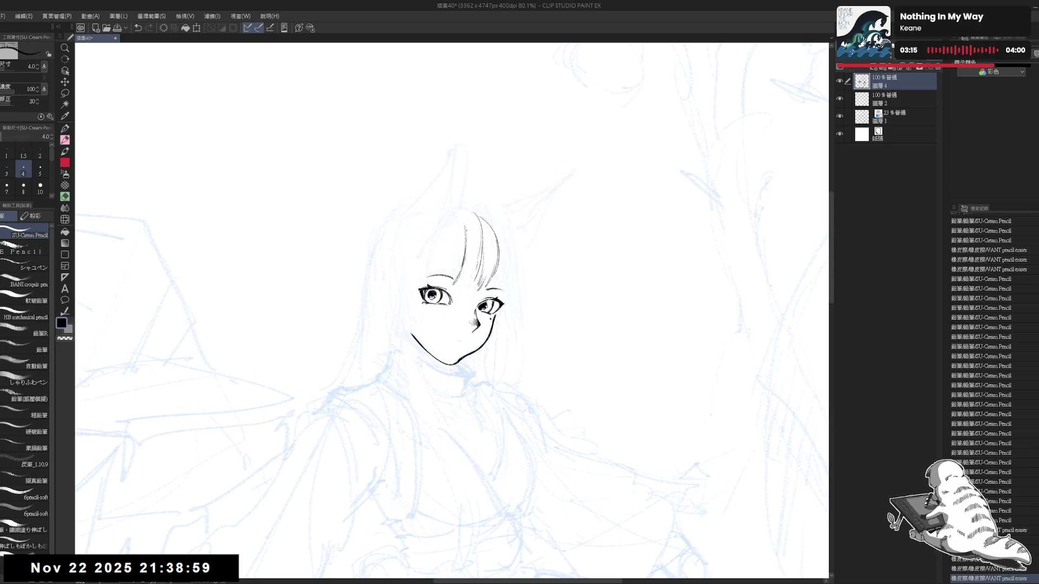
- Rework the strand left of the bangs, erasing and redrawing its upper part
drag(458, 215, 465, 271)
key(ctrl+z)
key(e)
drag(460, 234, 465, 268)
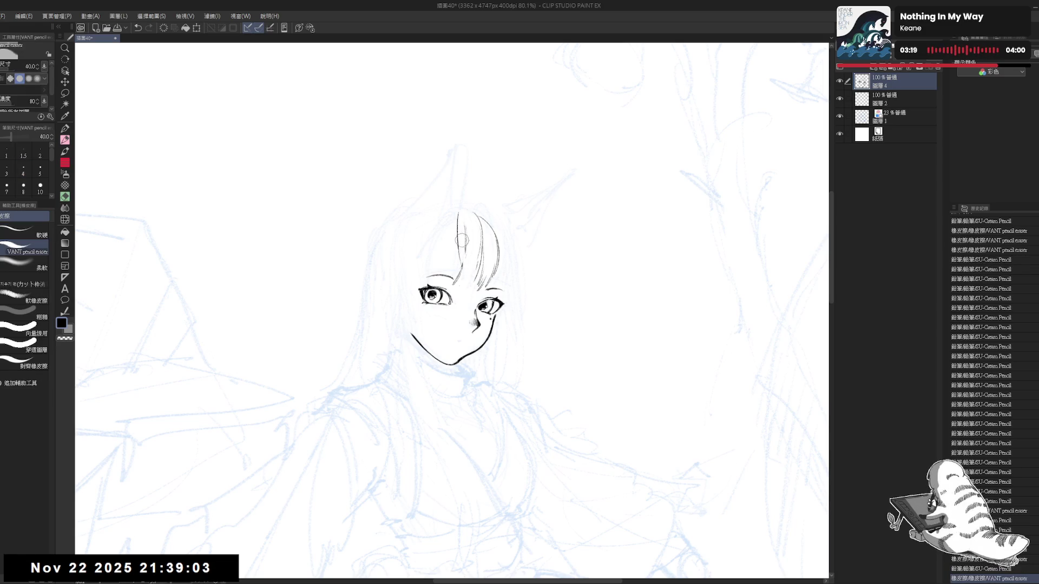
key(p)
drag(463, 213, 466, 265)
key(ctrl+z)
key(e)
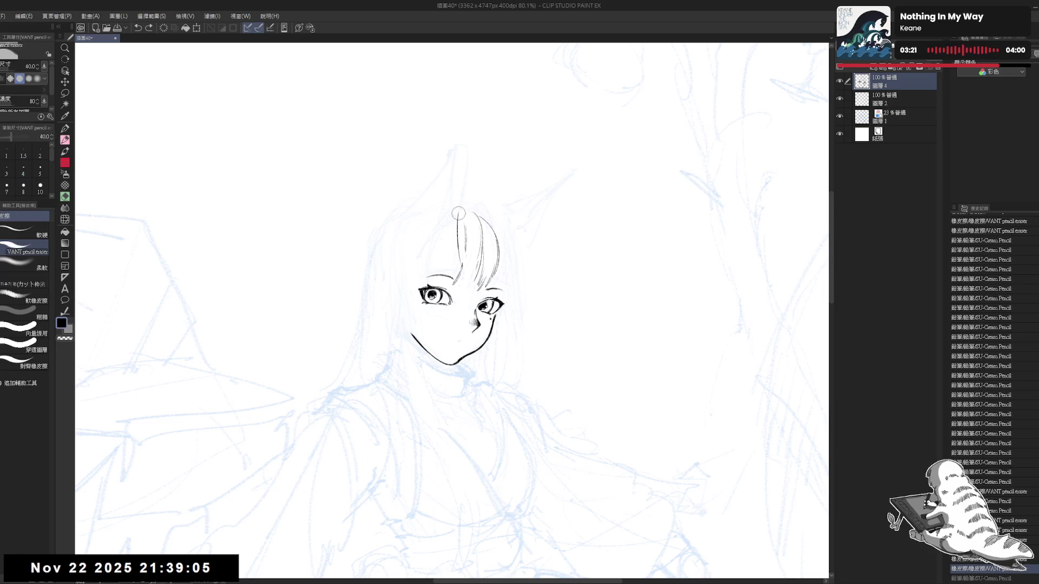
drag(460, 208, 456, 238)
key(p)
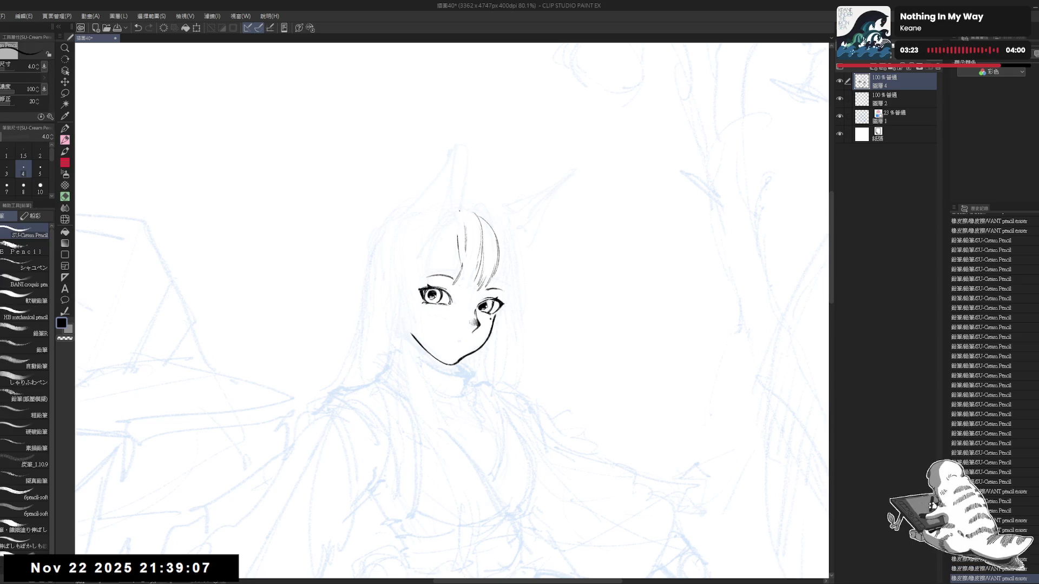
drag(461, 210, 470, 244)
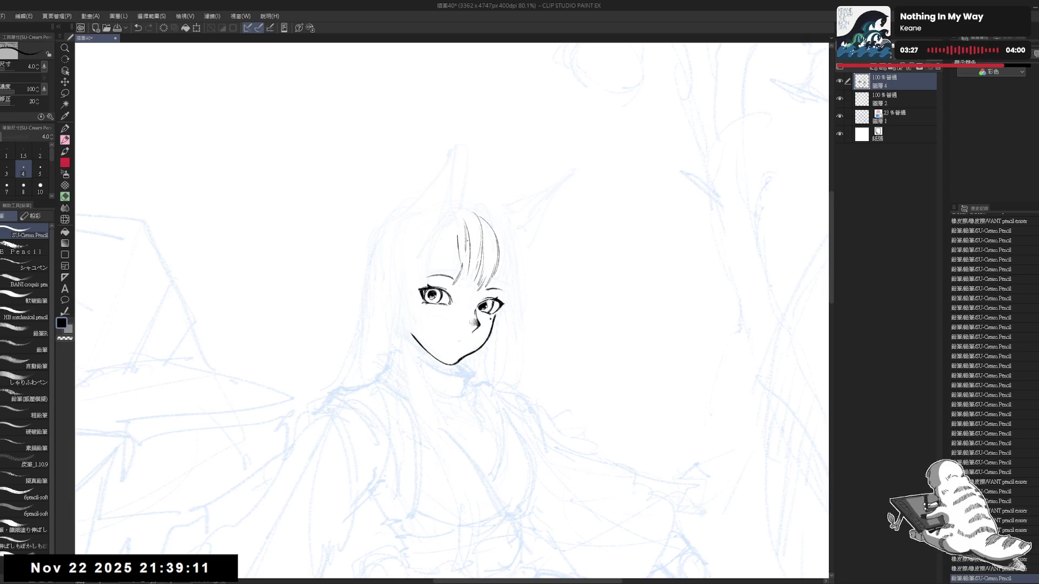
mouse_move(470, 244)
mouse_down()
mouse_move(475, 289)
mouse_move(433, 282)
mouse_up()
key(ctrl+z)
- Add a short inner strand in the bangs, then straighten the canvas rotation upright
key(e)
key(r)
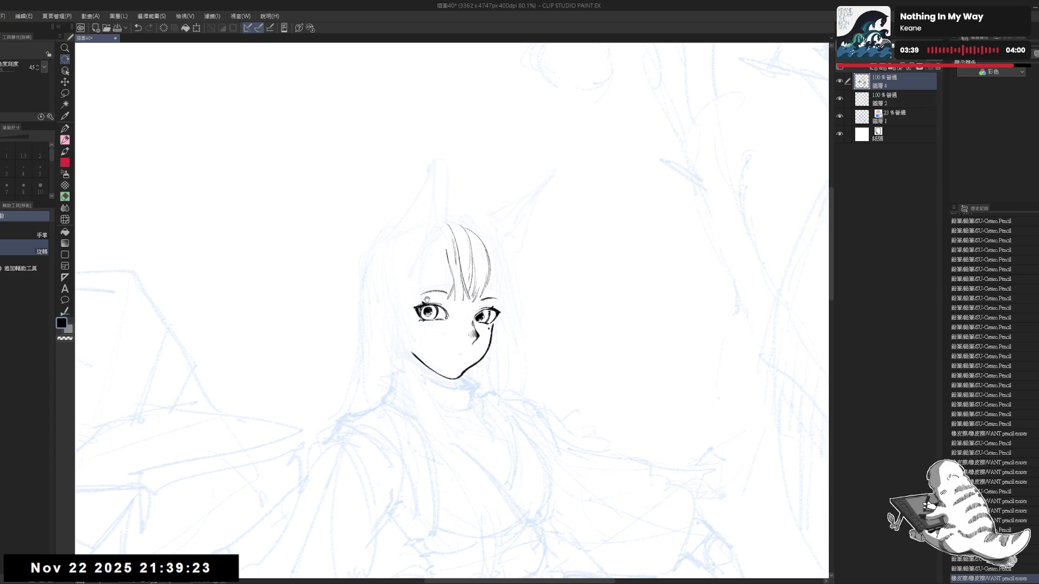
drag(429, 286, 433, 281)
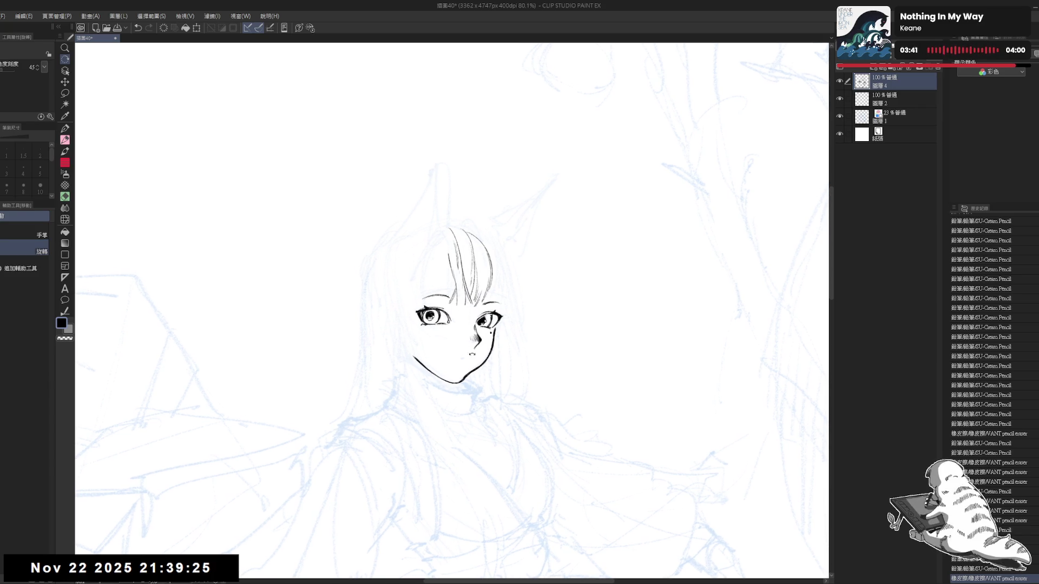
key(p)
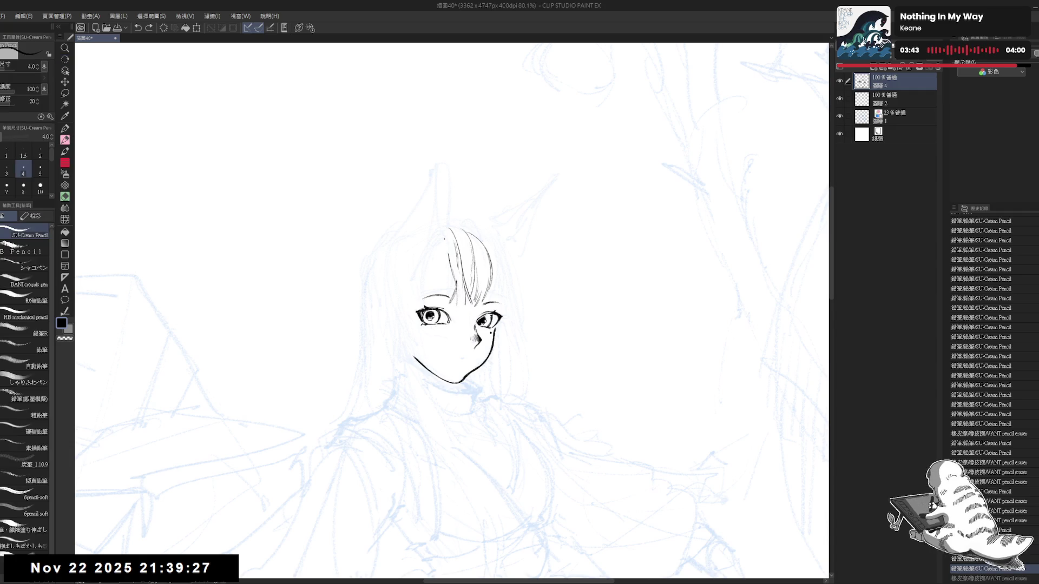
drag(452, 268, 454, 296)
key(e)
key(p)
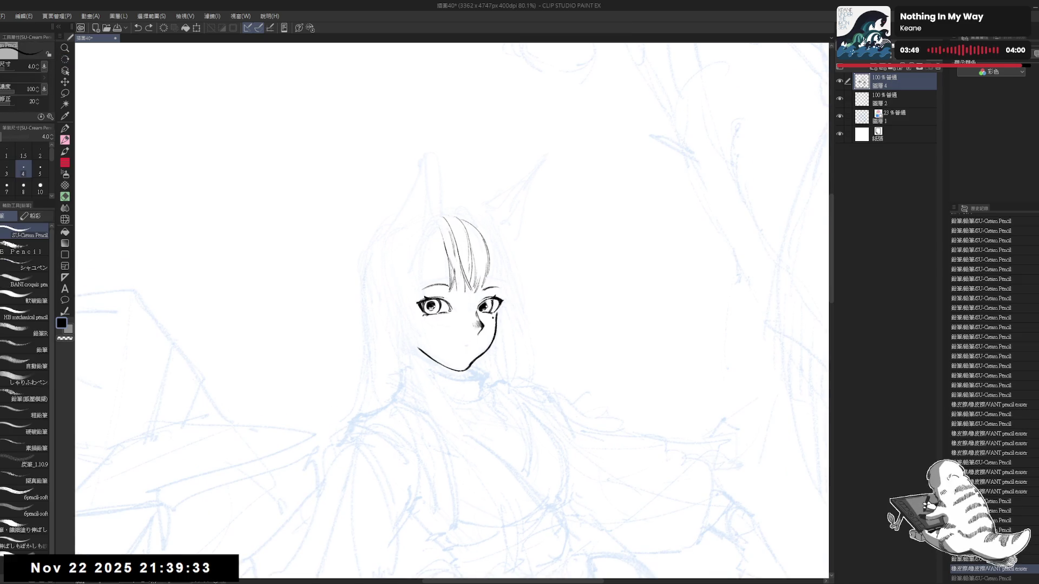
key(ctrl+y)
scroll(485, 303, down, 1)
scroll(472, 261, down, 3)
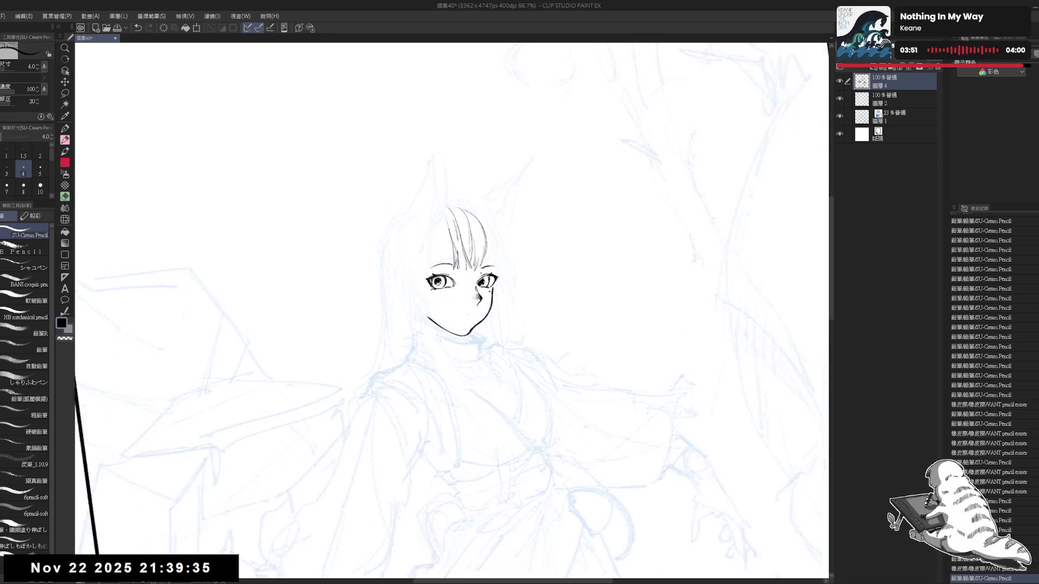
scroll(485, 283, up, 3)
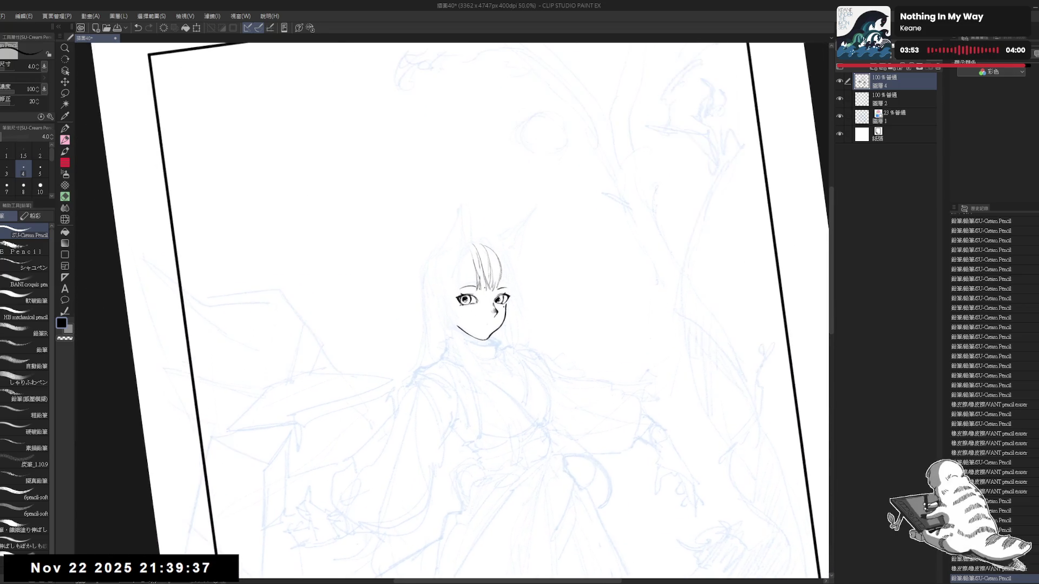
mouse_move(491, 226)
mouse_down()
mouse_move(453, 244)
mouse_move(463, 238)
mouse_up()
key(ctrl+at)
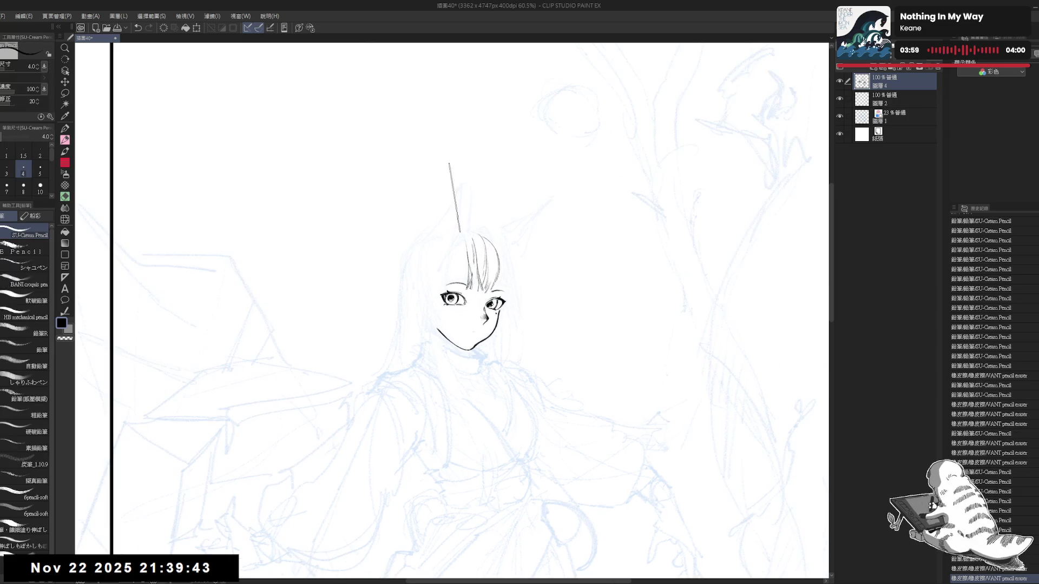
- Remove the stray long stroke above the hair and erase parts of the right bang strands
key(ctrl+z)
key(e)
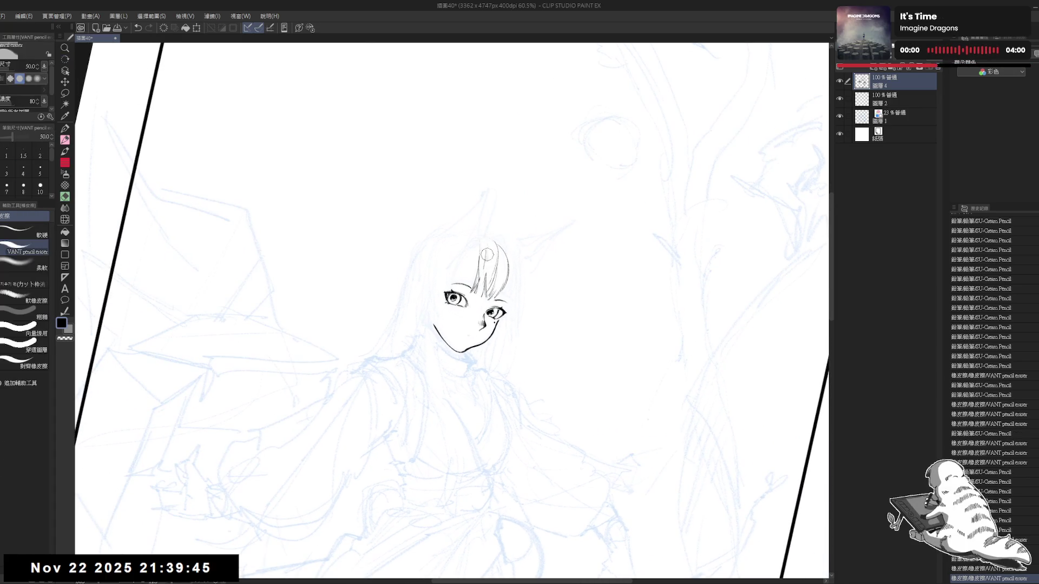
drag(487, 255, 480, 295)
key(p)
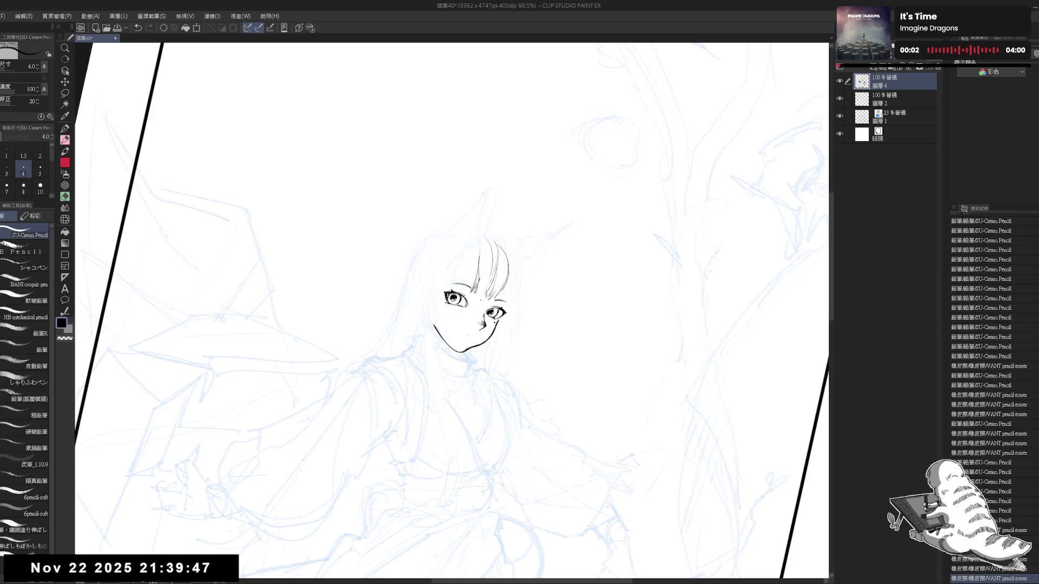
key(ctrl+z)
key(ctrl+z)
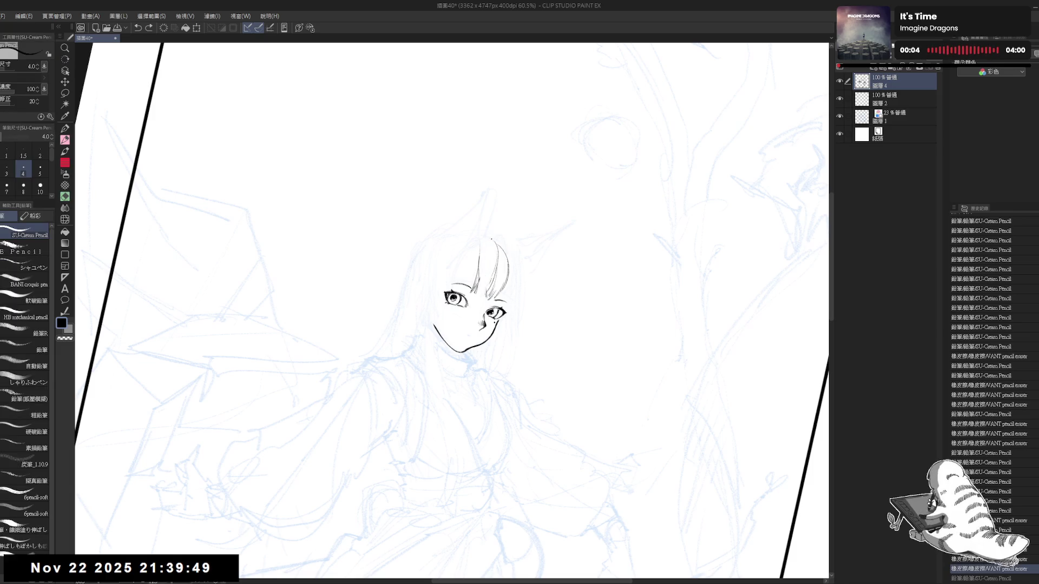
key(ctrl+y)
key(ctrl+y)
key(ctrl+z)
key(ctrl+z)
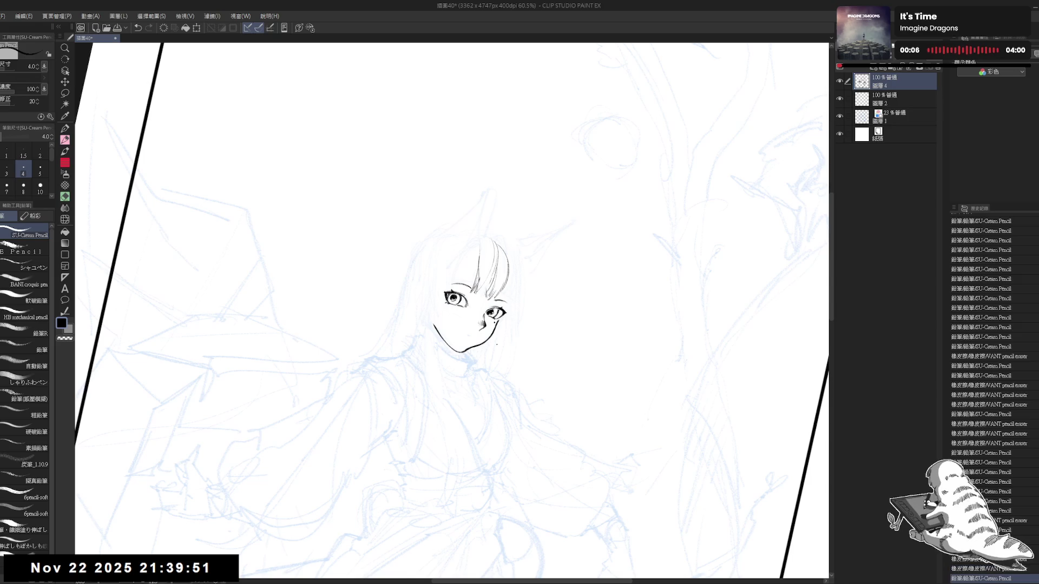
- Erase the old left bang strand and try new strokes in its place
scroll(471, 314, up, 3)
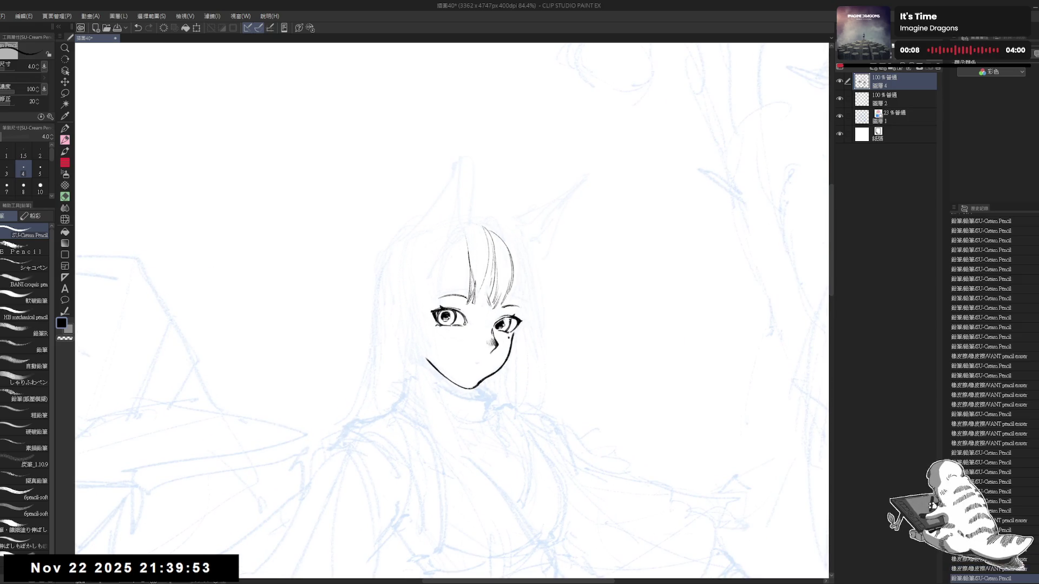
key(e)
drag(467, 226, 467, 308)
key(p)
drag(474, 226, 458, 270)
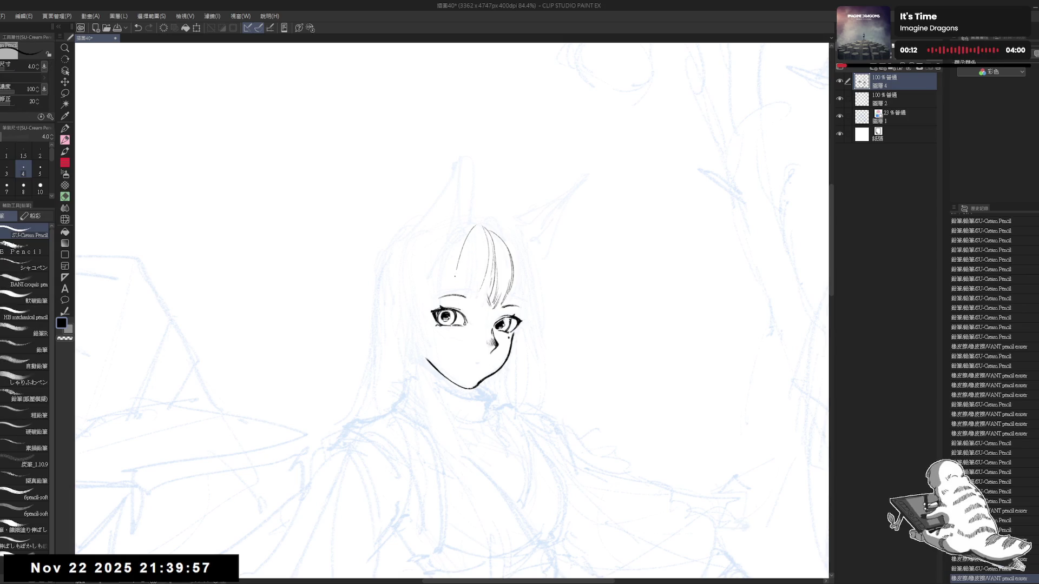
key(ctrl+z)
drag(476, 228, 456, 272)
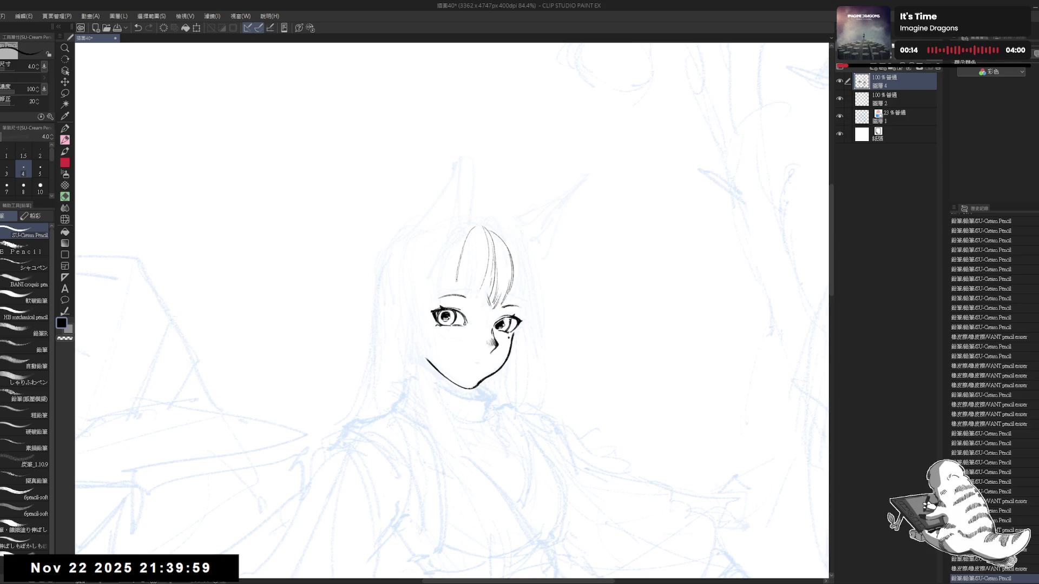
key(ctrl+z)
- Ink the left edge of the bangs, redrawing the stroke until it sits right
drag(541, 271, 558, 292)
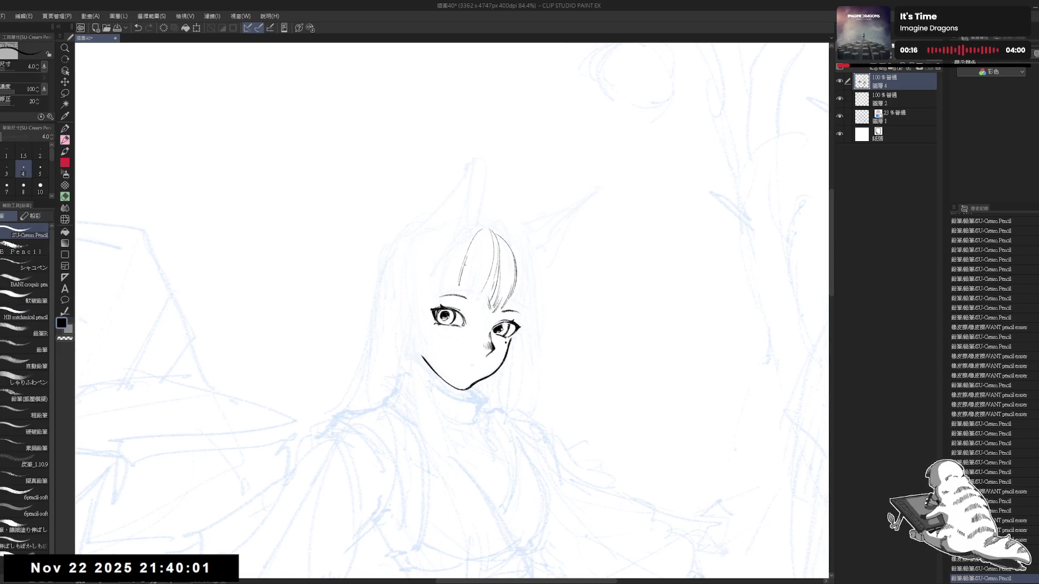
drag(469, 259, 461, 294)
key(ctrl+z)
drag(467, 259, 461, 284)
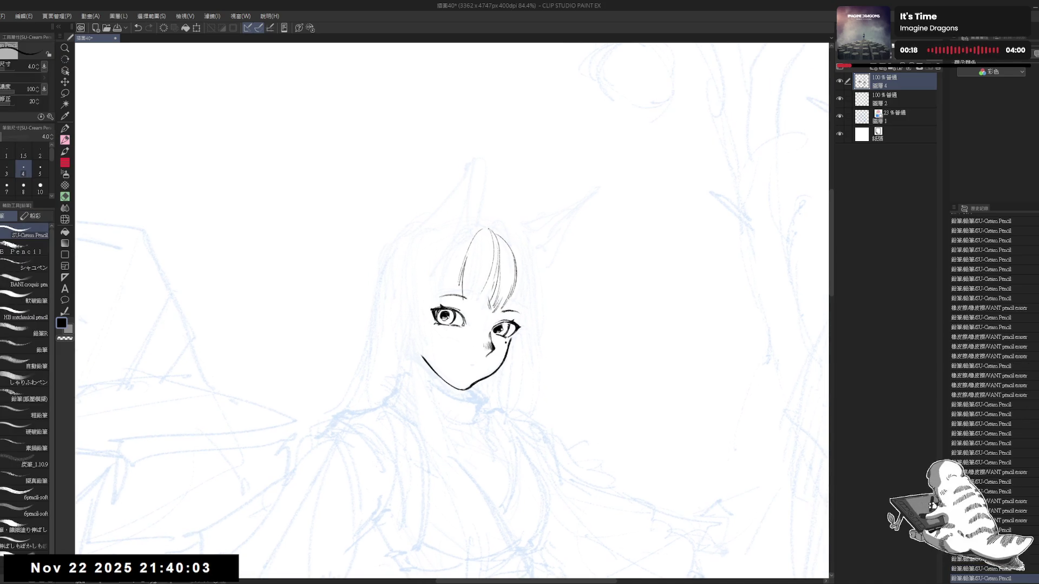
drag(484, 234, 474, 301)
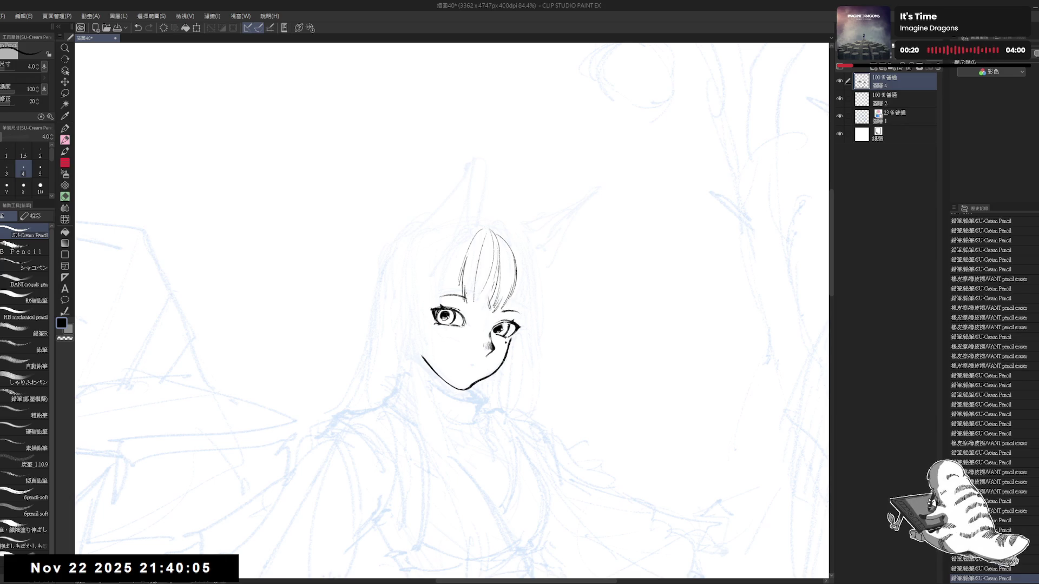
drag(471, 293, 472, 297)
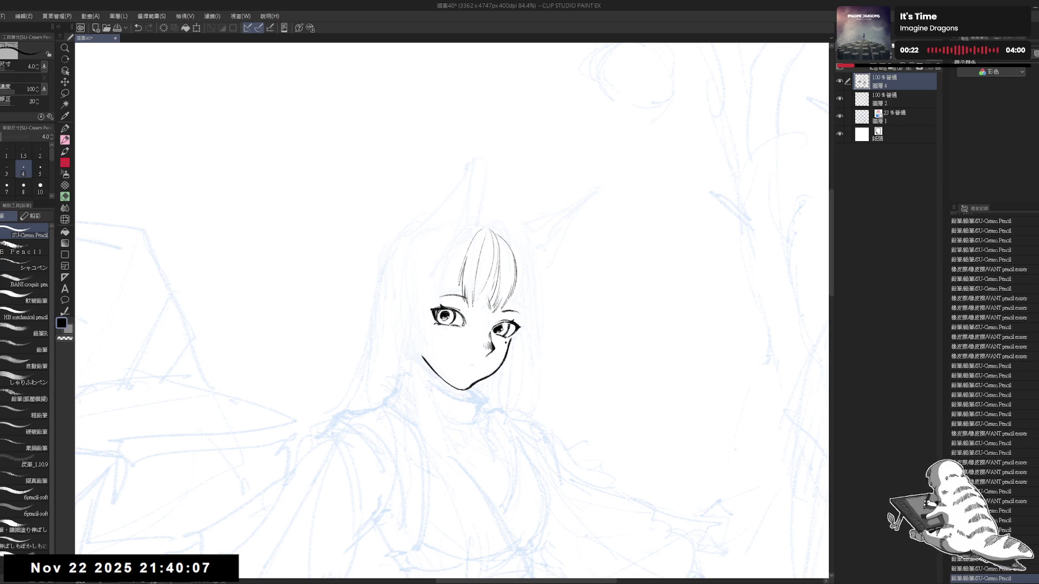
mouse_move(541, 270)
mouse_down()
mouse_move(519, 243)
mouse_move(446, 293)
mouse_up()
key(ctrl+z)
drag(469, 260, 445, 303)
key(ctrl+z)
drag(469, 263, 445, 302)
drag(401, 351, 400, 270)
key(ctrl+minus)
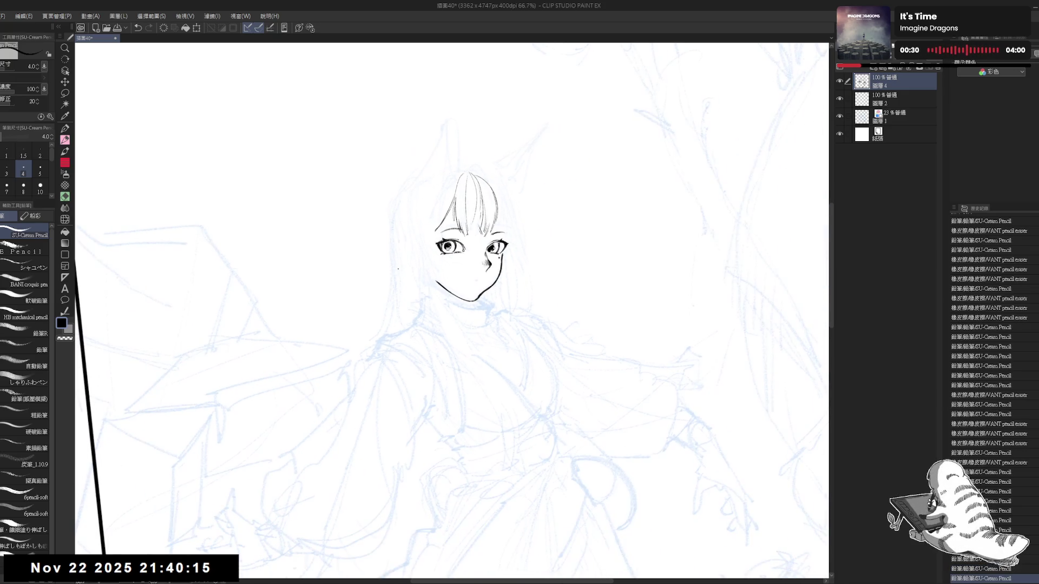
- Trace the hair's left outline down beside the face
key(ctrl+minus)
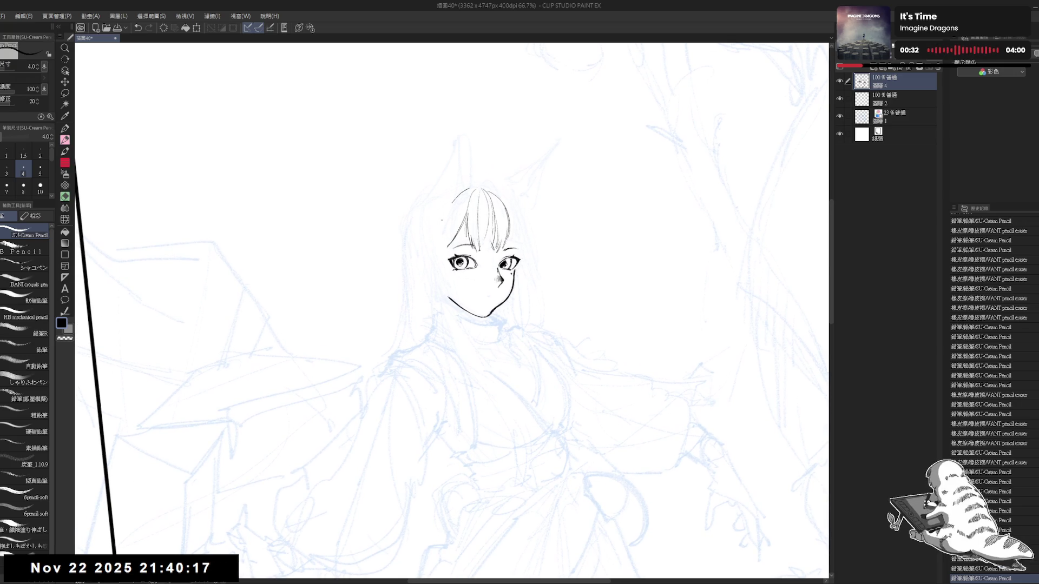
drag(455, 196, 435, 256)
drag(464, 195, 433, 261)
click(472, 149)
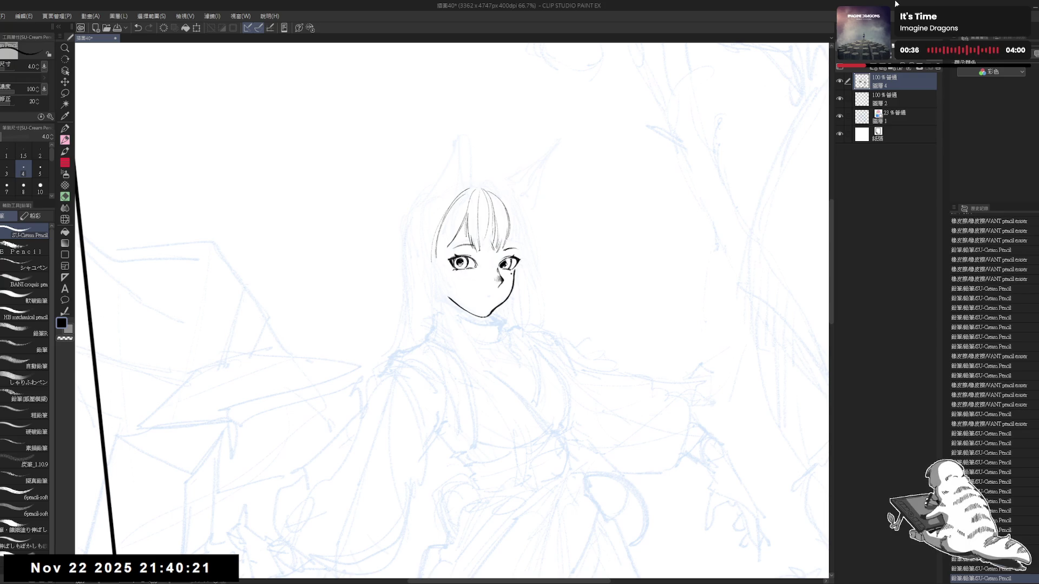
- Raise the blue sketch layer's opacity to 47% and return to the line-art layer
click(898, 117)
drag(888, 64, 901, 64)
drag(544, 199, 550, 207)
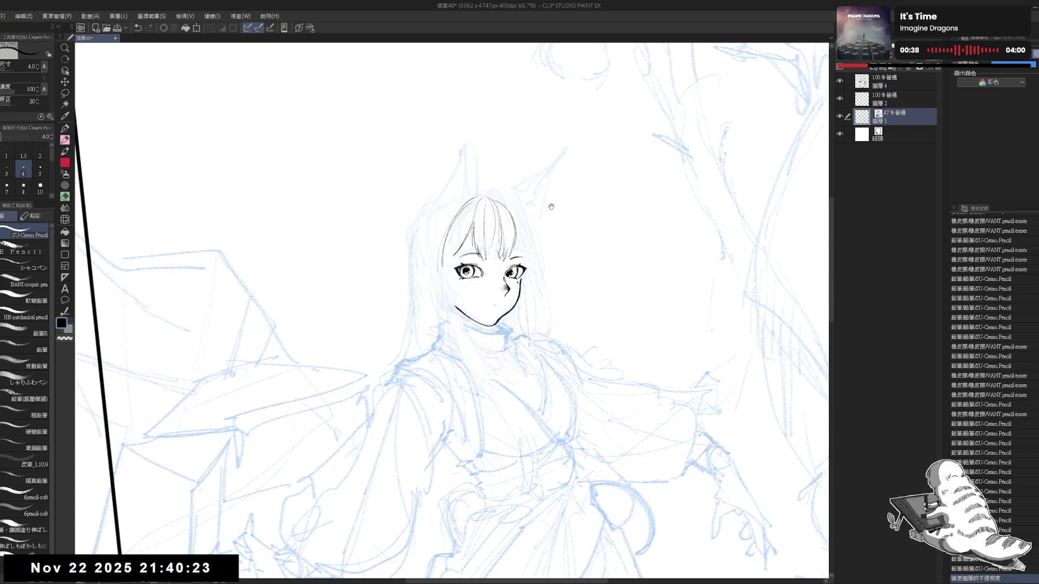
click(893, 83)
- Ink strokes along the hair's right edge, erasing a misplaced one
key(r)
drag(476, 347, 491, 370)
drag(560, 158, 448, 353)
key(p)
drag(501, 214, 506, 254)
drag(468, 167, 451, 165)
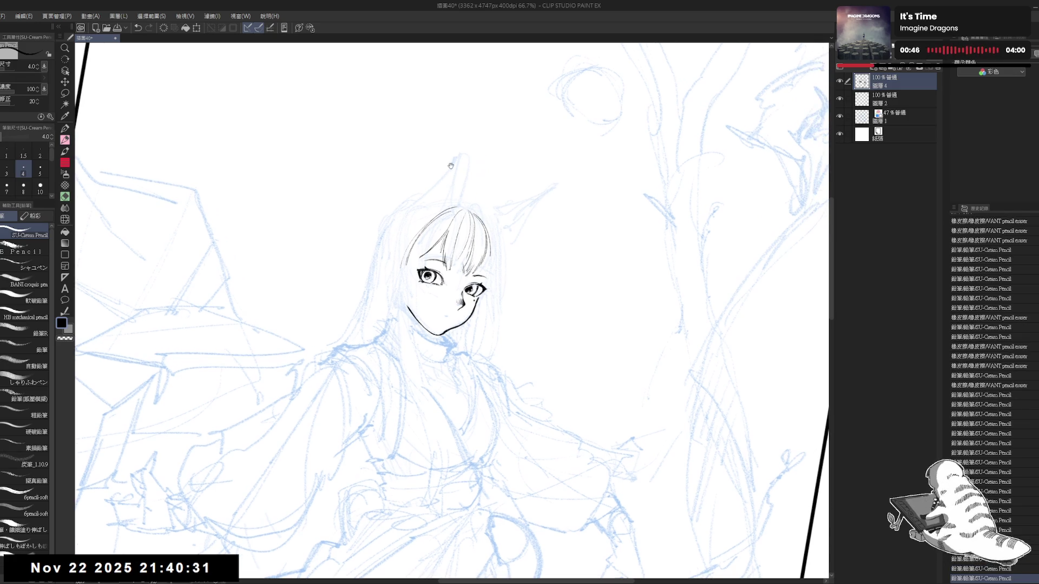
drag(487, 236, 492, 269)
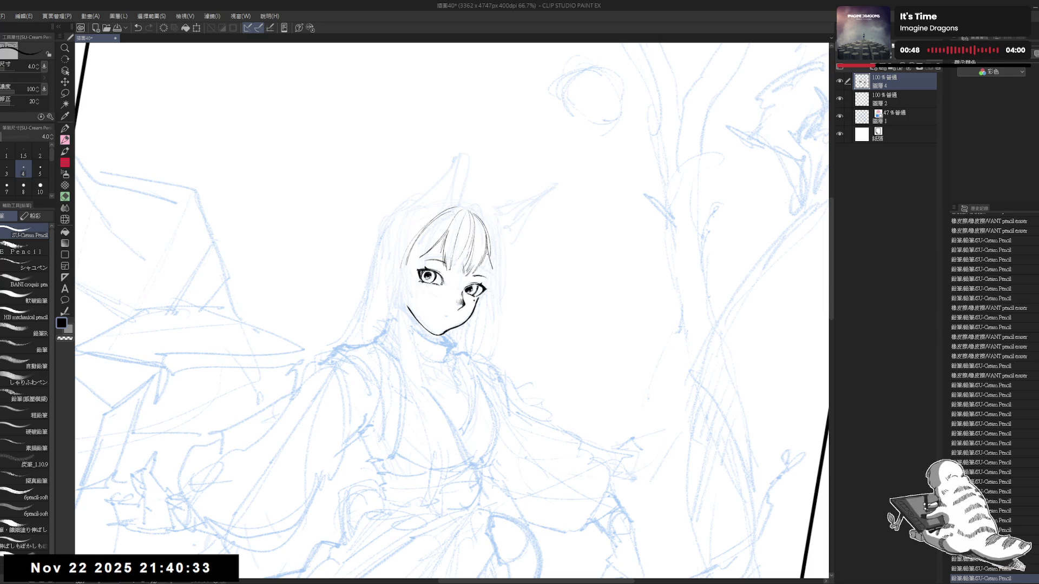
key(ctrl+z)
key(e)
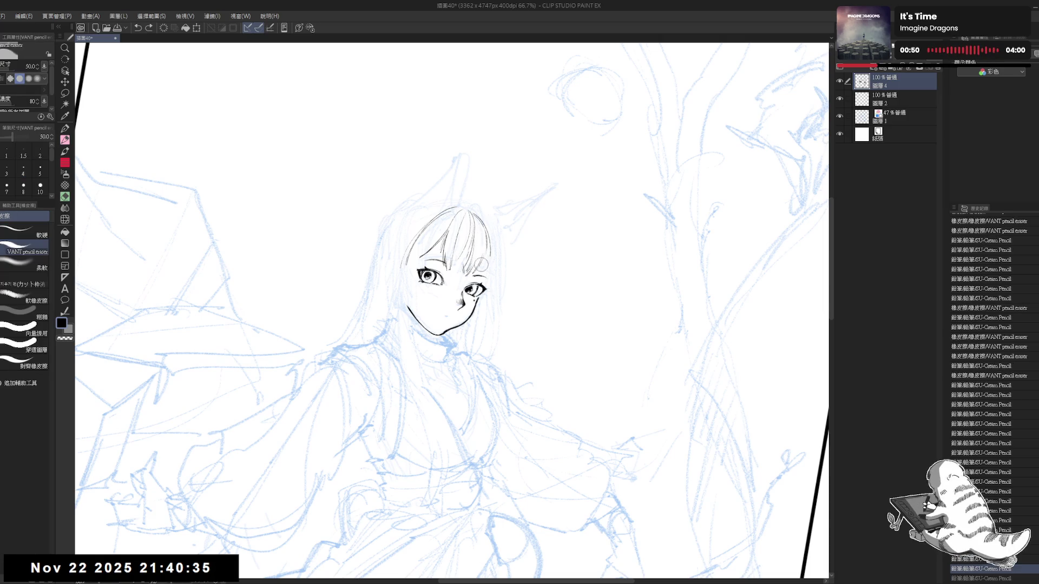
mouse_move(477, 269)
mouse_down()
mouse_move(484, 233)
mouse_move(489, 255)
mouse_move(475, 273)
mouse_move(489, 272)
mouse_up()
key(p)
- Add a small dot beside the right eye and a short stroke at the hair top
key(e)
key(p)
key(e)
key(p)
click(501, 241)
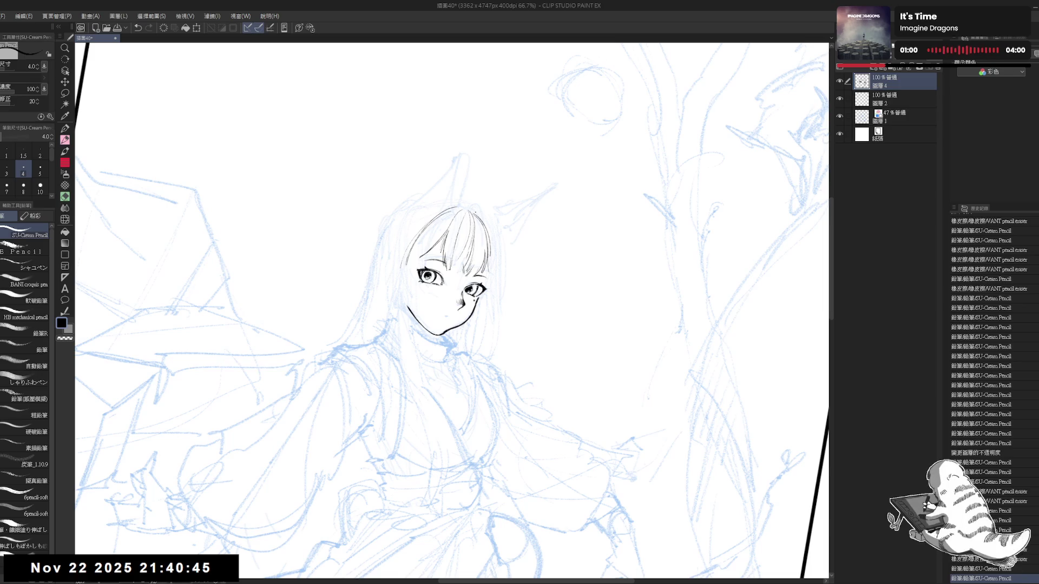
drag(479, 212, 487, 227)
key(ctrl+z)
- Bucket-fill the hair tip with solid black
key(ctrl+z)
key(g)
click(481, 215)
key(p)
key(ctrl+z)
key(ctrl+z)
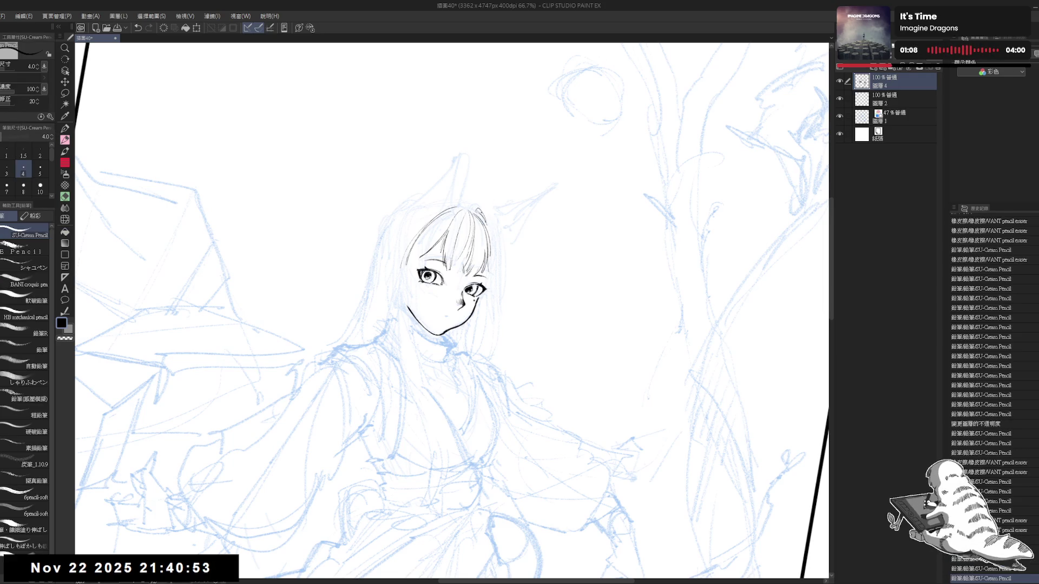
- Try a touch-up stroke on the hair's right edge and undo it
drag(474, 291, 467, 276)
key(e)
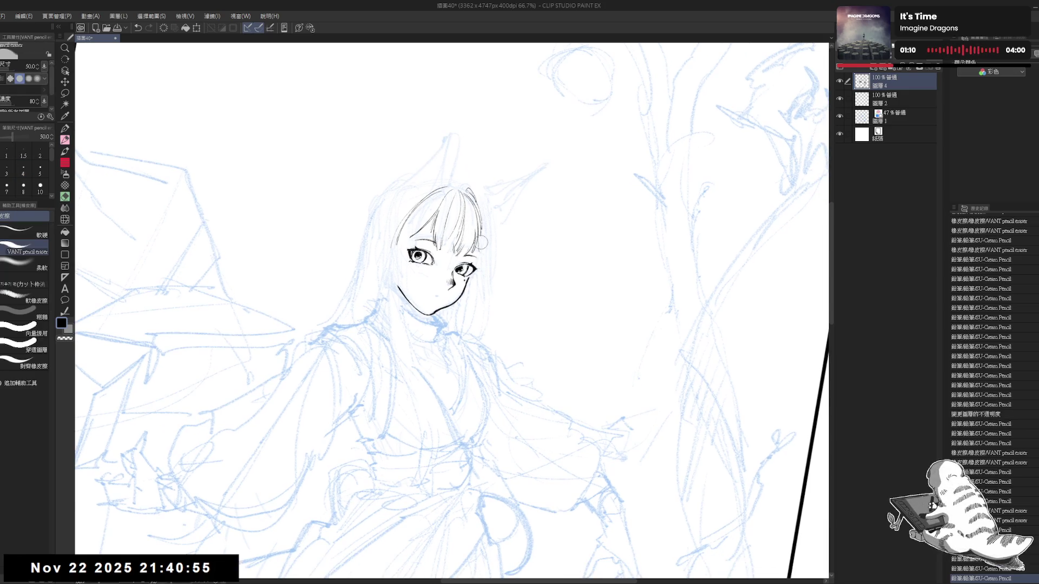
key(p)
mouse_move(477, 237)
mouse_down()
mouse_move(486, 250)
mouse_move(489, 399)
mouse_move(475, 220)
mouse_move(459, 313)
mouse_up()
key(ctrl+z)
scroll(482, 341, down, 3)
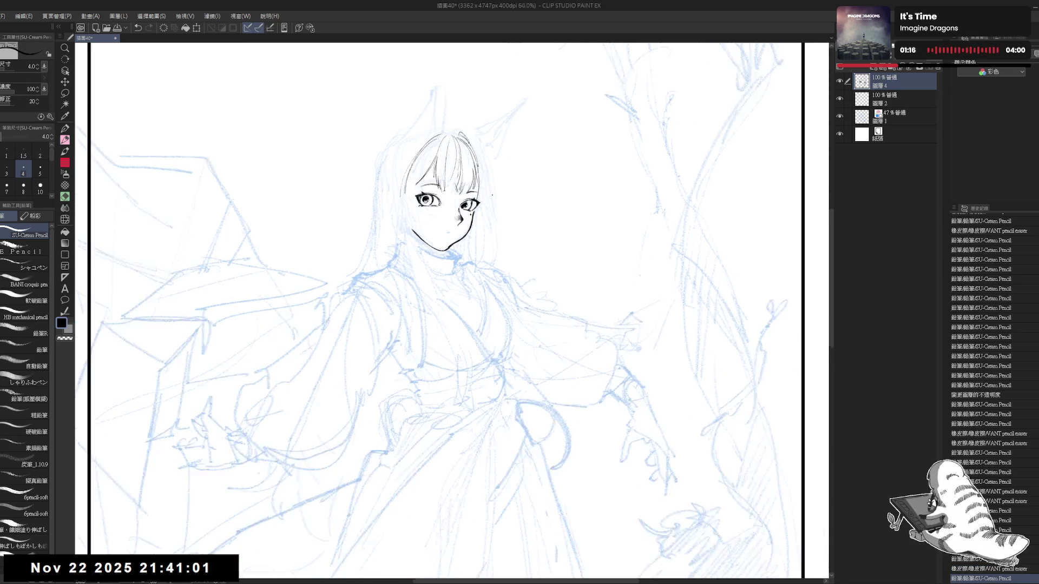
- Erase stray lines near the right eye and beside the face with a size-30 eraser
scroll(437, 113, up, 2)
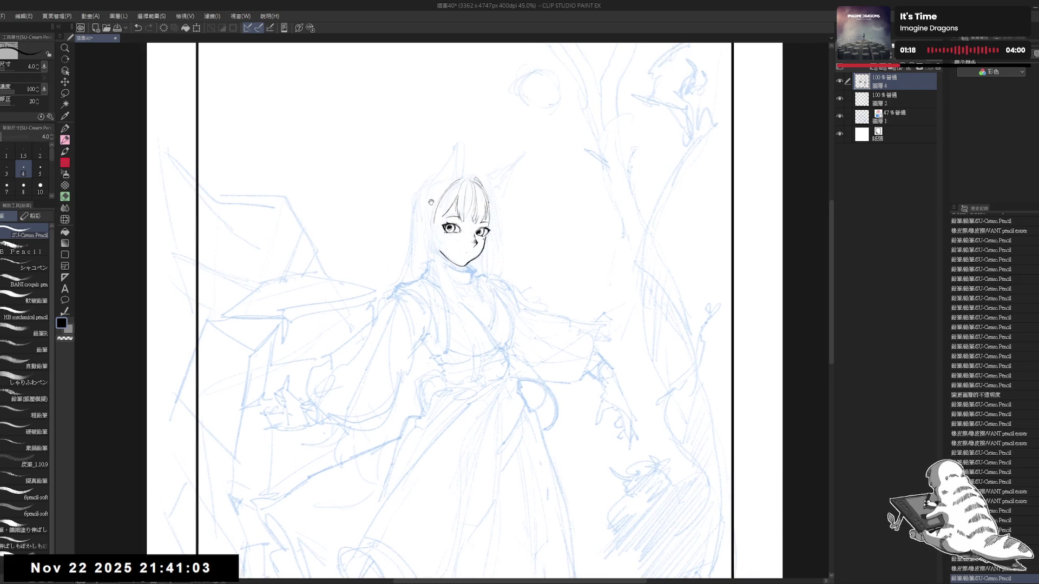
scroll(442, 224, up, 2)
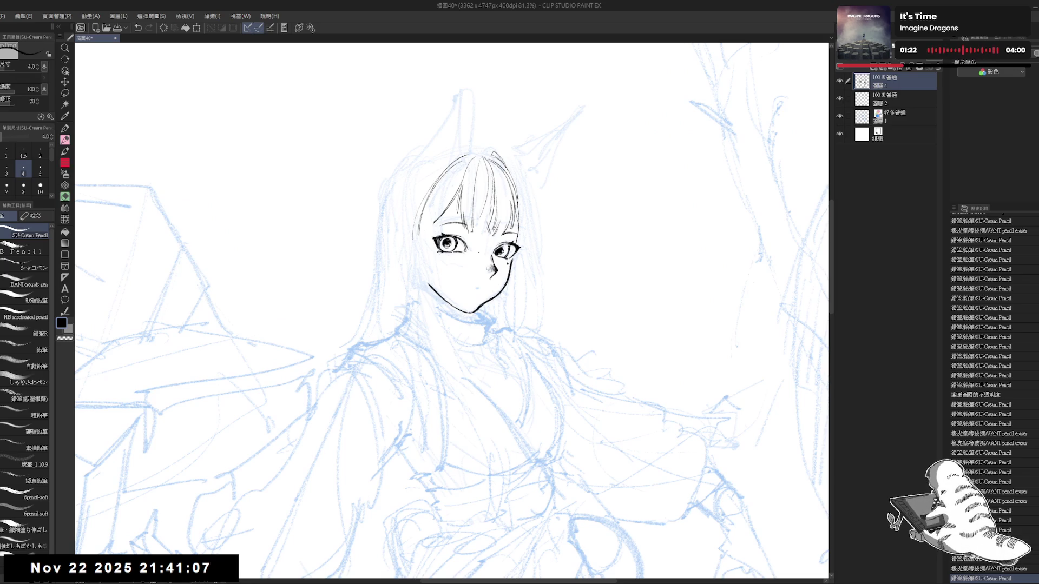
key(e)
key(minus)
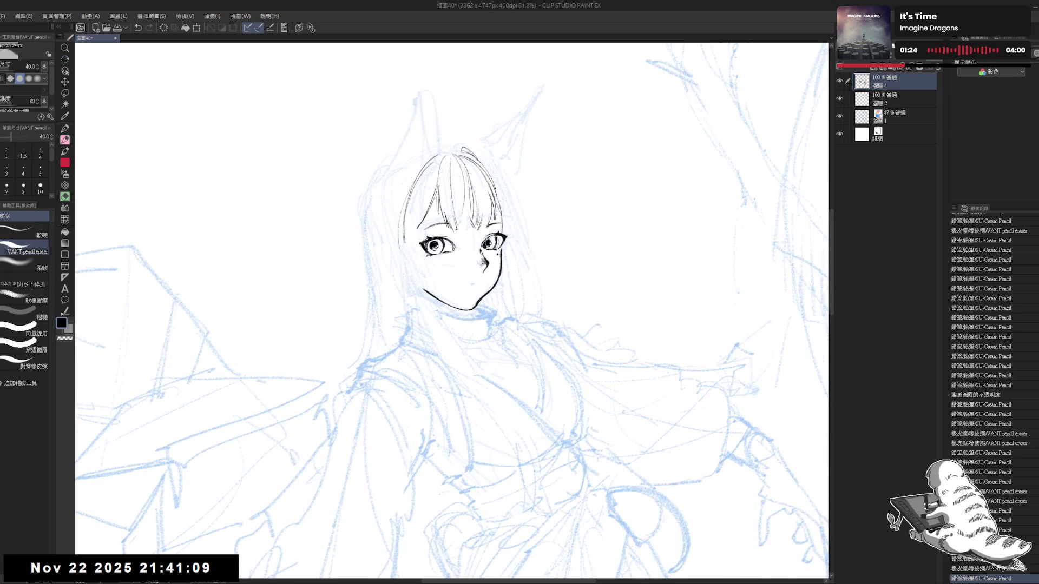
key(bracketleft)
key(bracketleft)
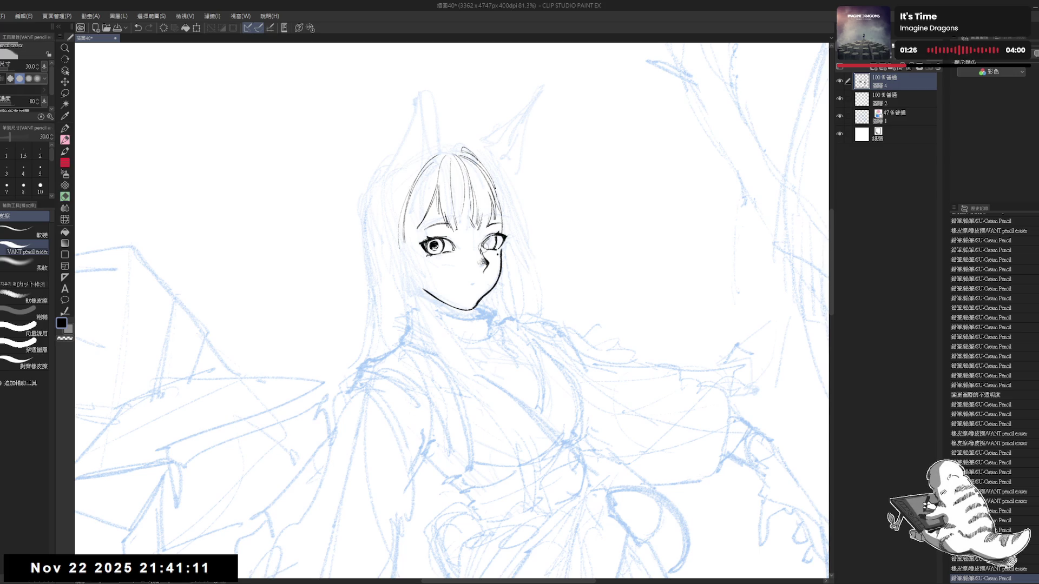
drag(480, 241, 519, 260)
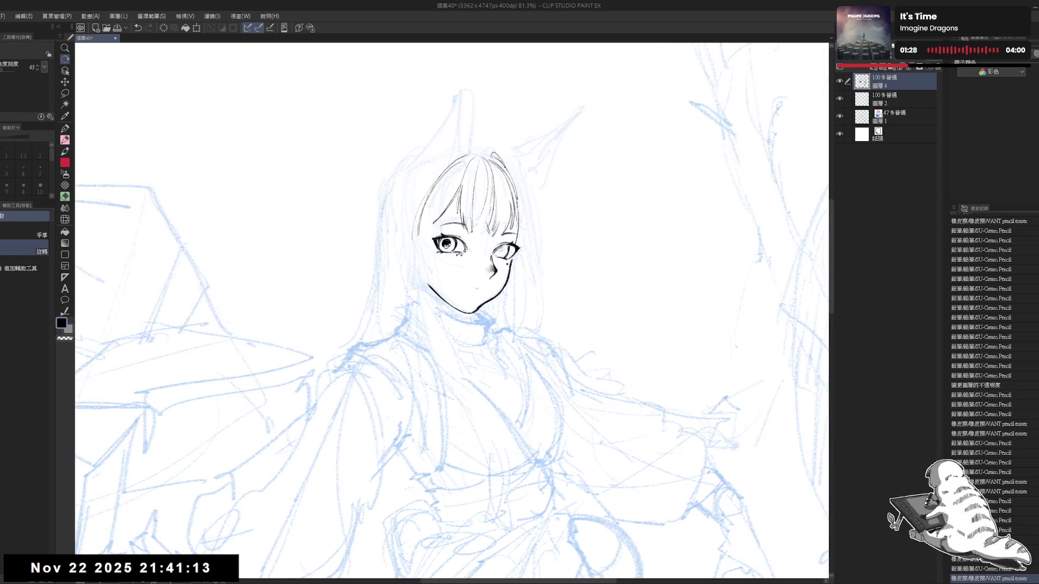
key(e)
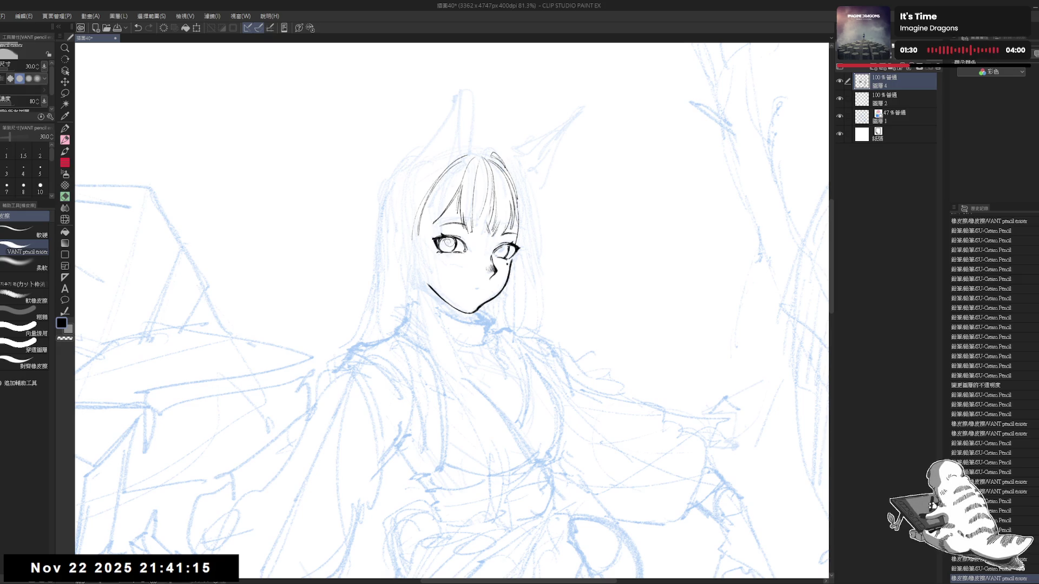
drag(447, 243, 503, 251)
- Add short strokes to the top-right hair outline
key(r)
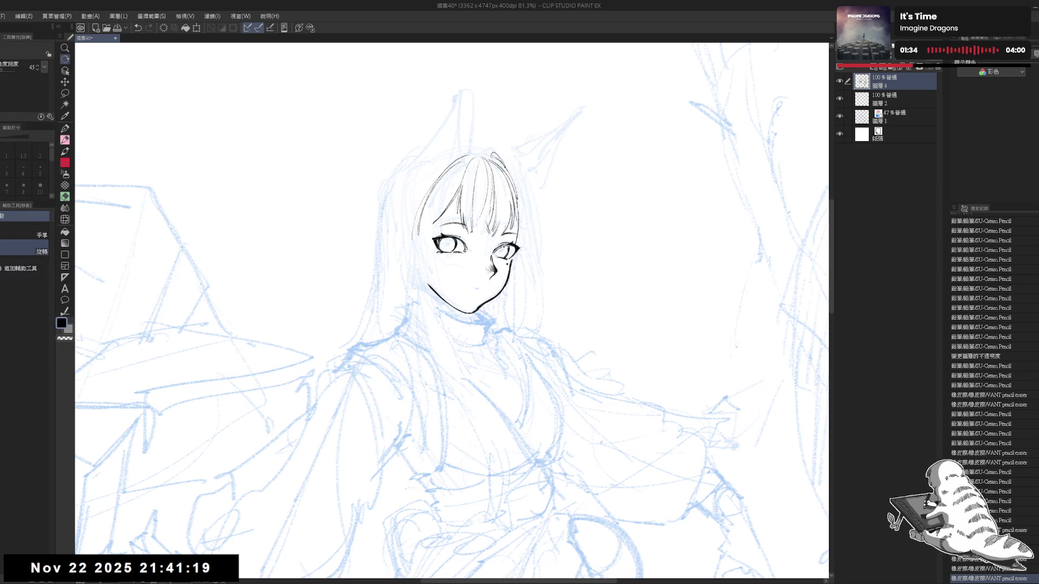
key(p)
drag(547, 204, 514, 223)
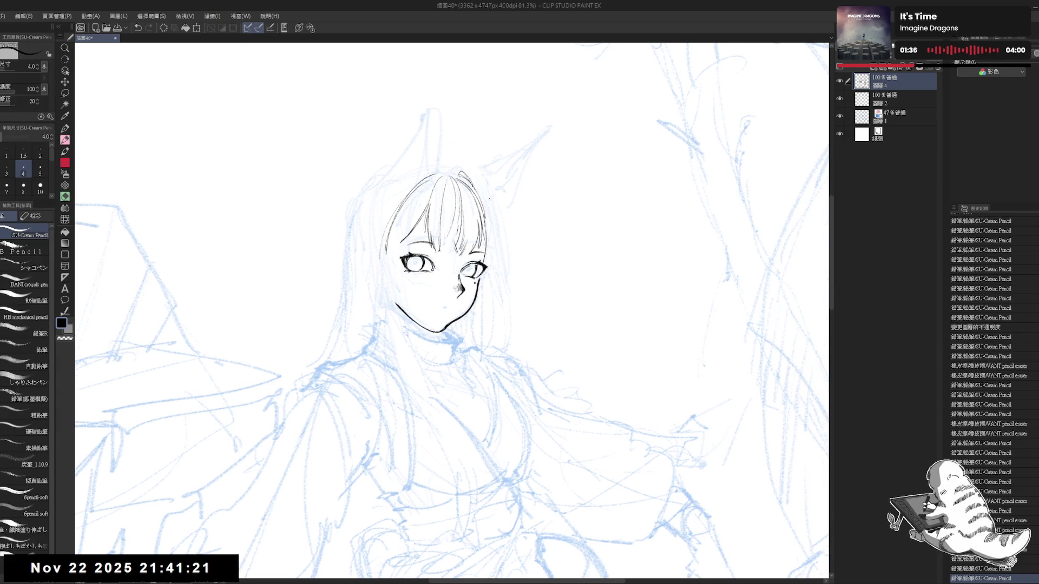
drag(463, 173, 479, 185)
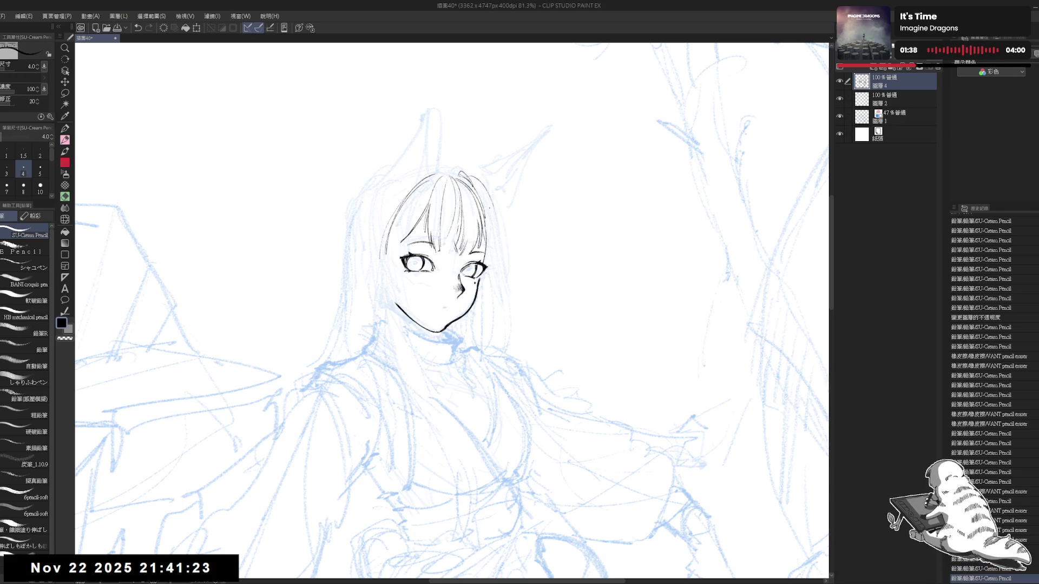
drag(476, 183, 487, 193)
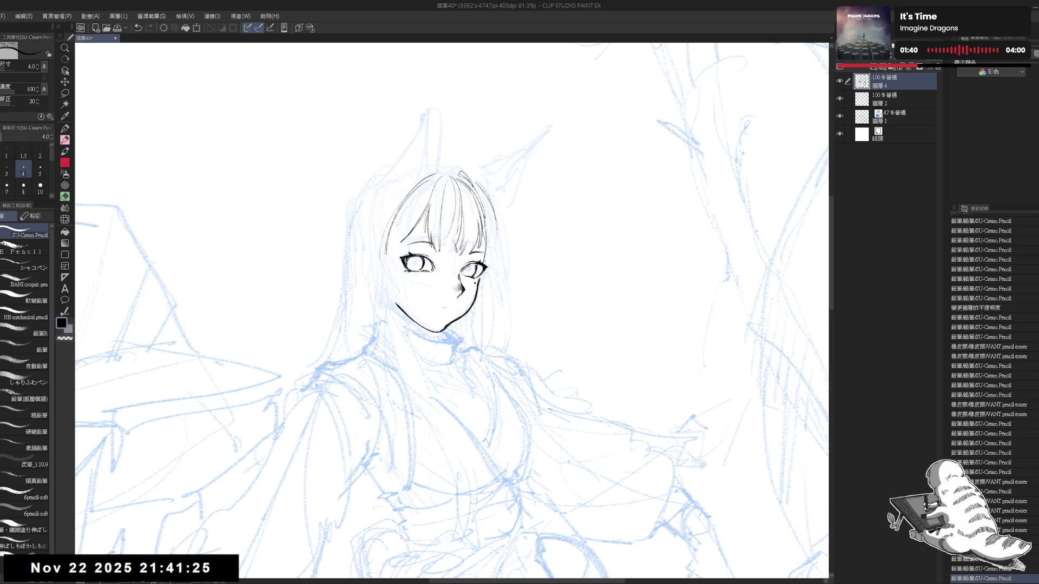
- Draw a strand down the right side of the hair, redrawing it several times
drag(517, 304, 509, 325)
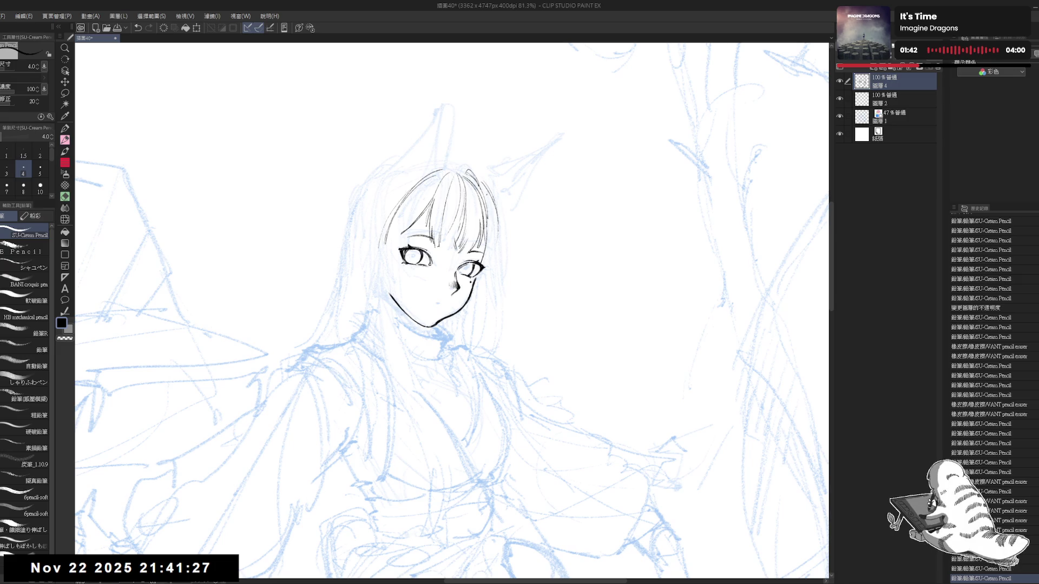
drag(483, 181, 503, 244)
key(ctrl+z)
key(ctrl+z)
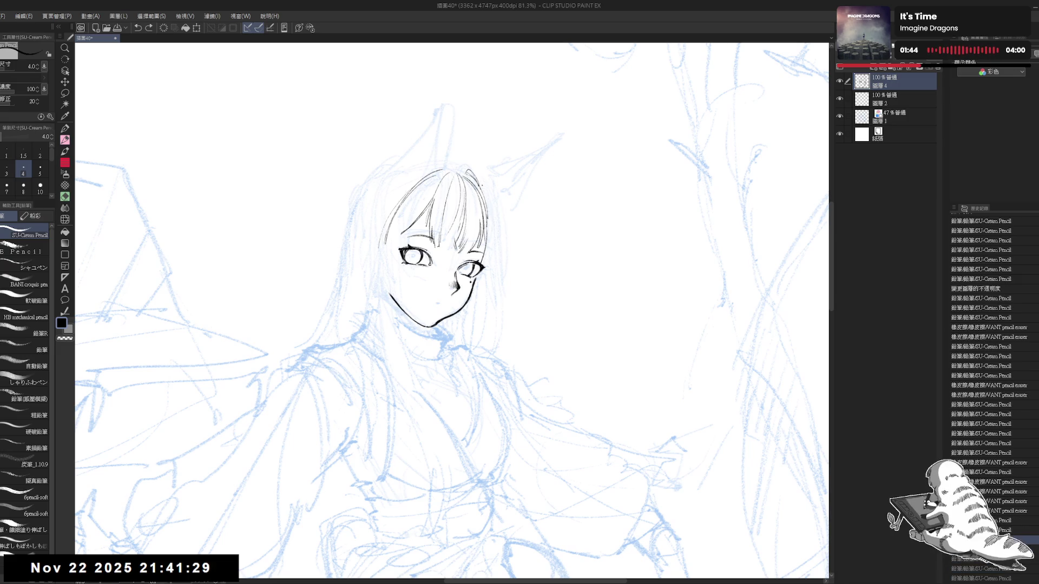
drag(484, 187, 501, 257)
key(ctrl+z)
drag(488, 196, 513, 297)
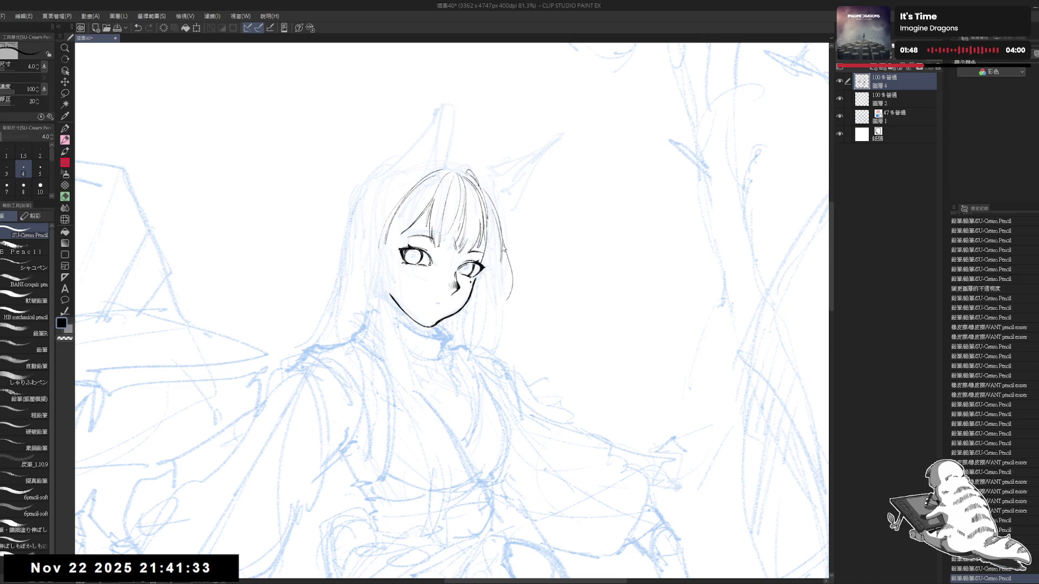
key(ctrl+z)
- Extend the right hair edge with a strand running down beside the face
drag(503, 245, 503, 307)
key(ctrl+z)
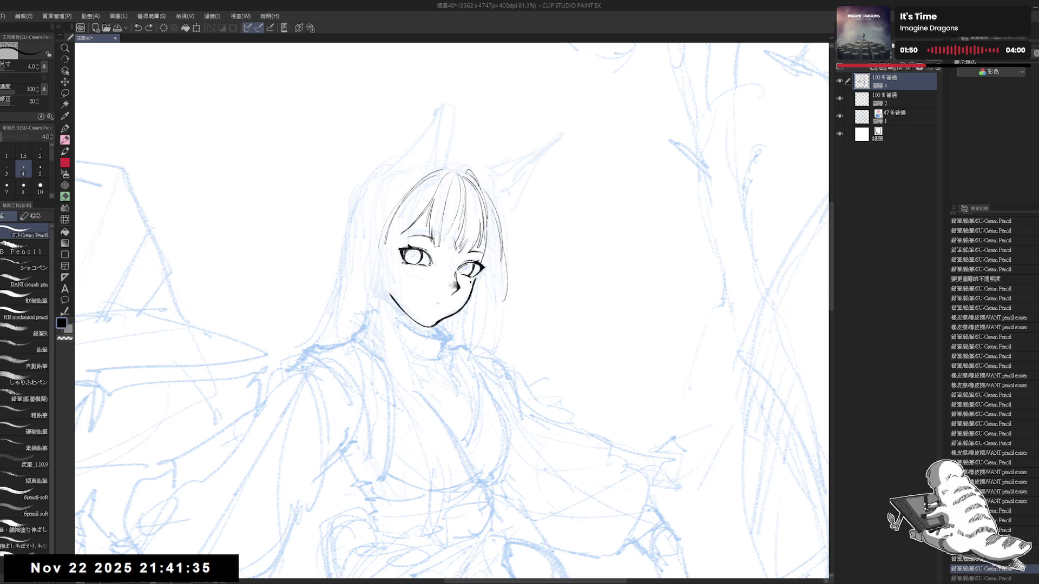
drag(503, 257, 502, 306)
key(minus)
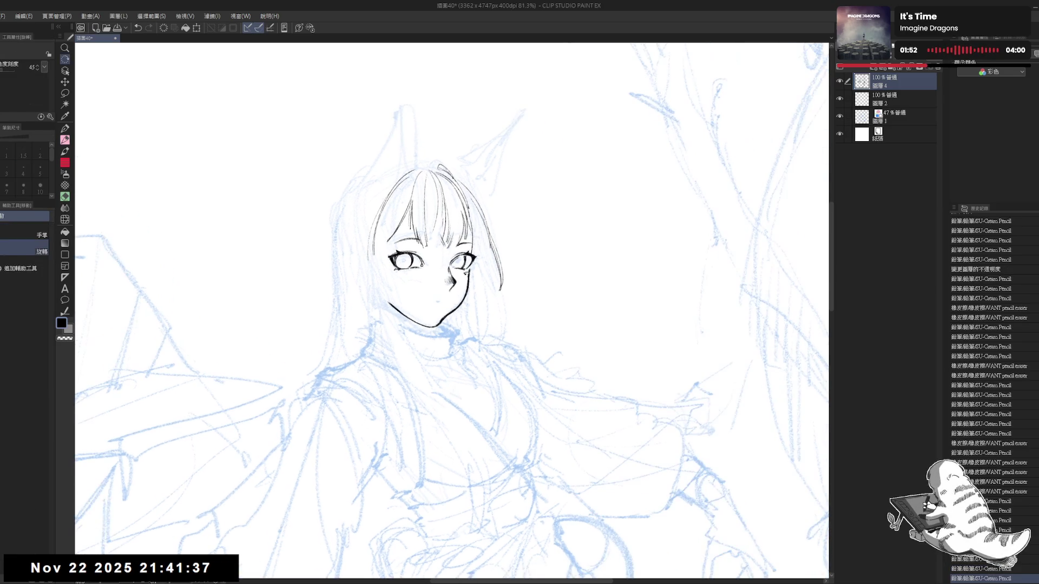
drag(470, 192, 500, 322)
key(ctrl+z)
key(ctrl+z)
drag(480, 231, 506, 334)
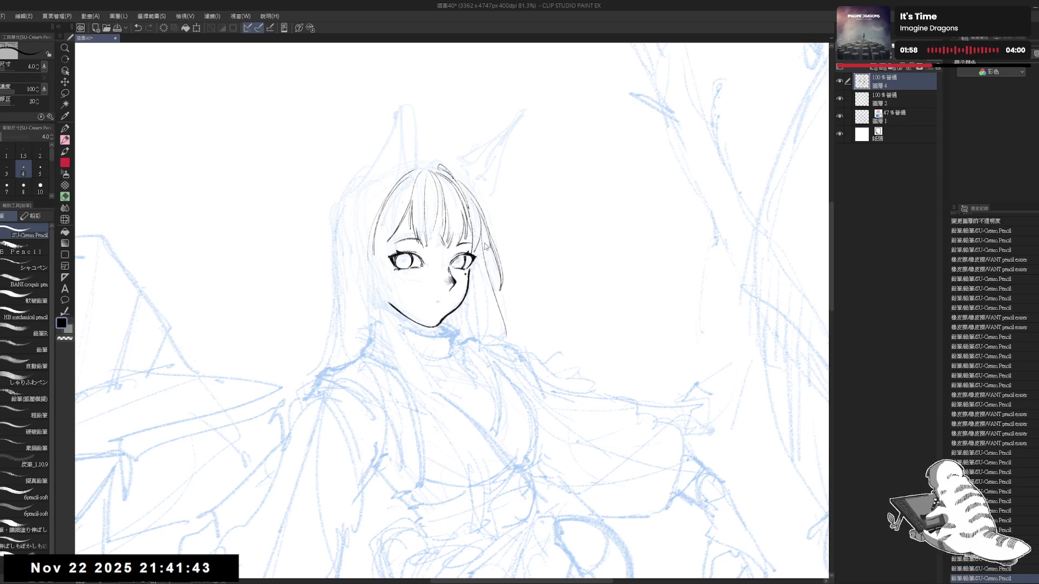
- Redraw the strand beside the face and try short lines along the neck and jaw
key(ctrl+z)
drag(481, 229, 506, 345)
drag(469, 276, 489, 343)
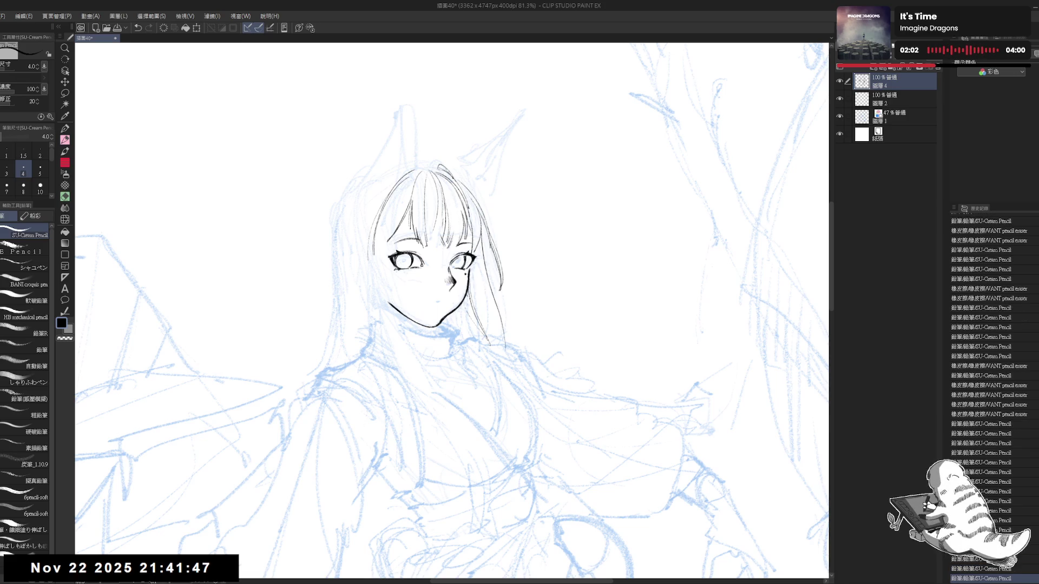
mouse_move(468, 301)
mouse_down()
mouse_move(483, 334)
mouse_move(471, 331)
mouse_move(486, 413)
mouse_up()
key(ctrl+z)
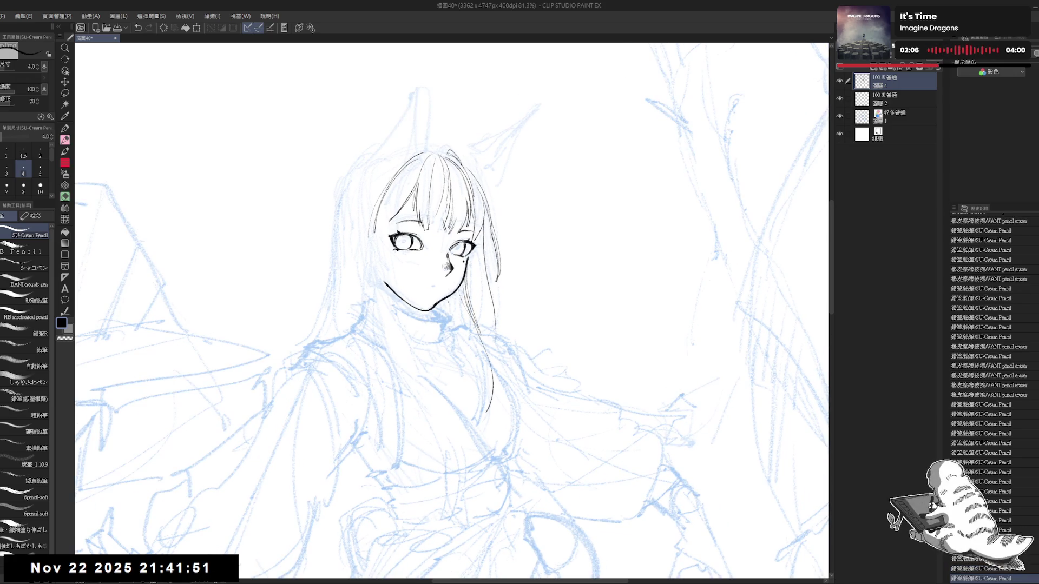
key(ctrl+z)
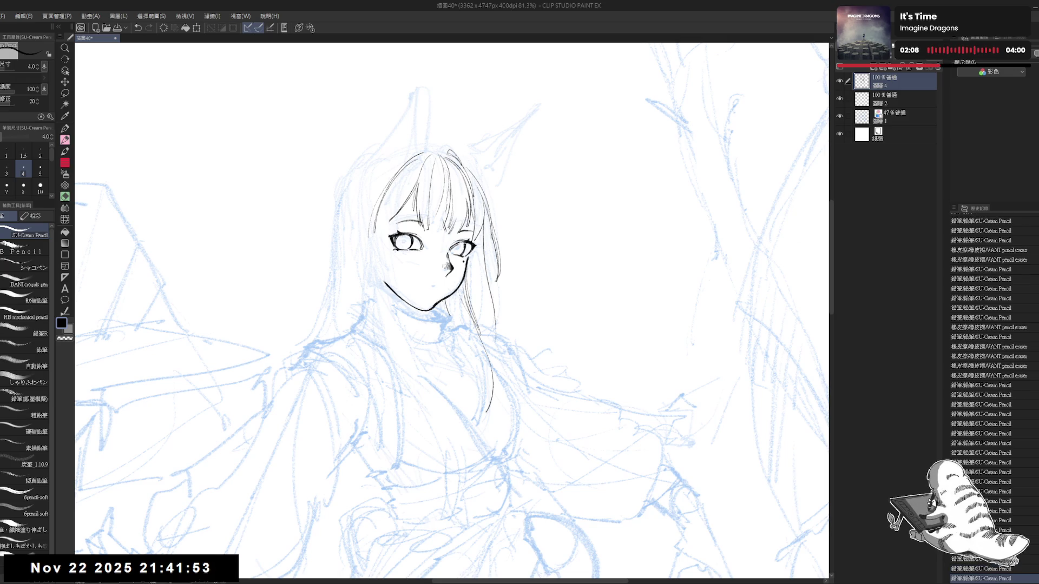
key(ctrl+z)
- Continue the right hair strand below the neck, retrying strokes, then zoom out
drag(449, 323, 489, 416)
key(ctrl+z)
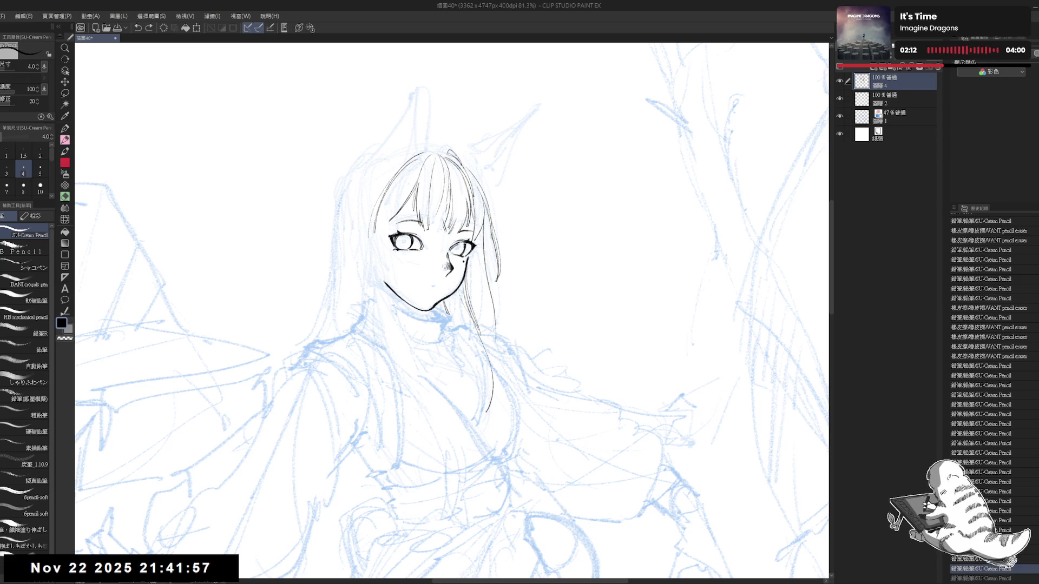
mouse_move(460, 335)
mouse_down()
mouse_move(487, 380)
mouse_move(468, 346)
mouse_move(485, 375)
mouse_move(483, 408)
mouse_up()
key(ctrl+z)
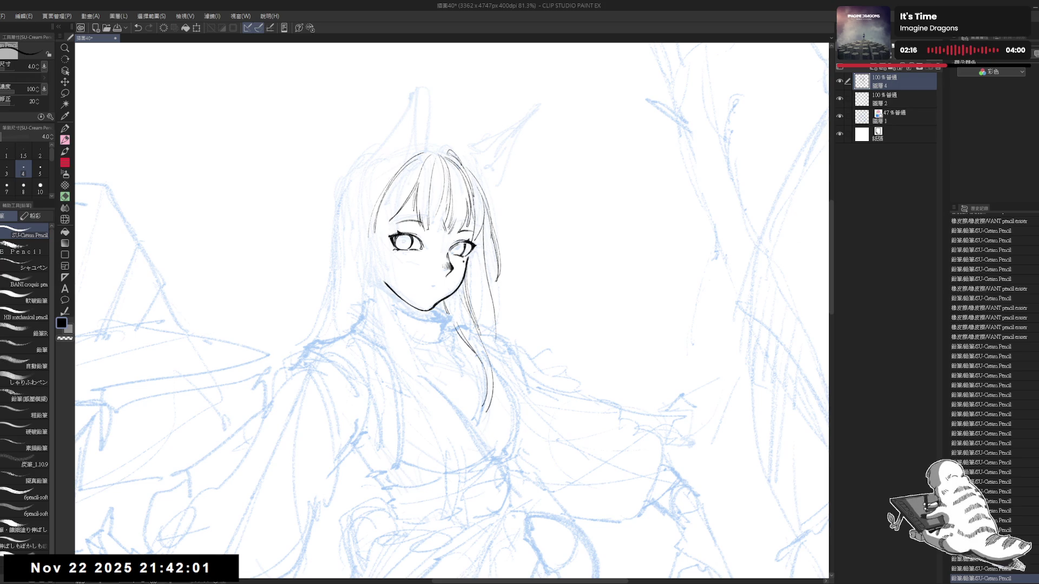
mouse_move(476, 352)
mouse_down()
mouse_move(485, 378)
mouse_move(493, 363)
mouse_up()
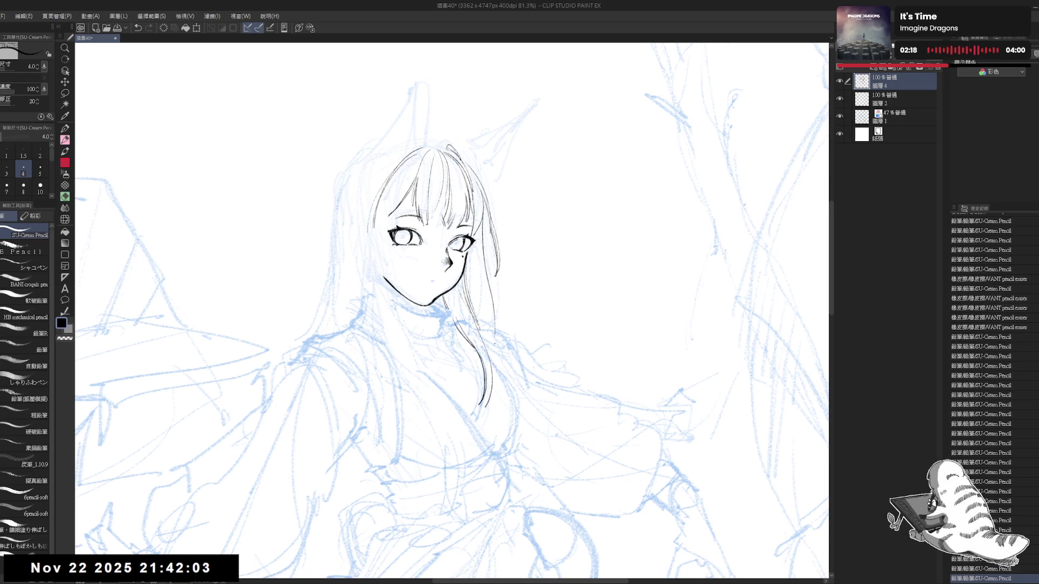
scroll(485, 227, down, 3)
mouse_move(517, 285)
mouse_down()
mouse_move(557, 267)
mouse_move(587, 292)
mouse_up()
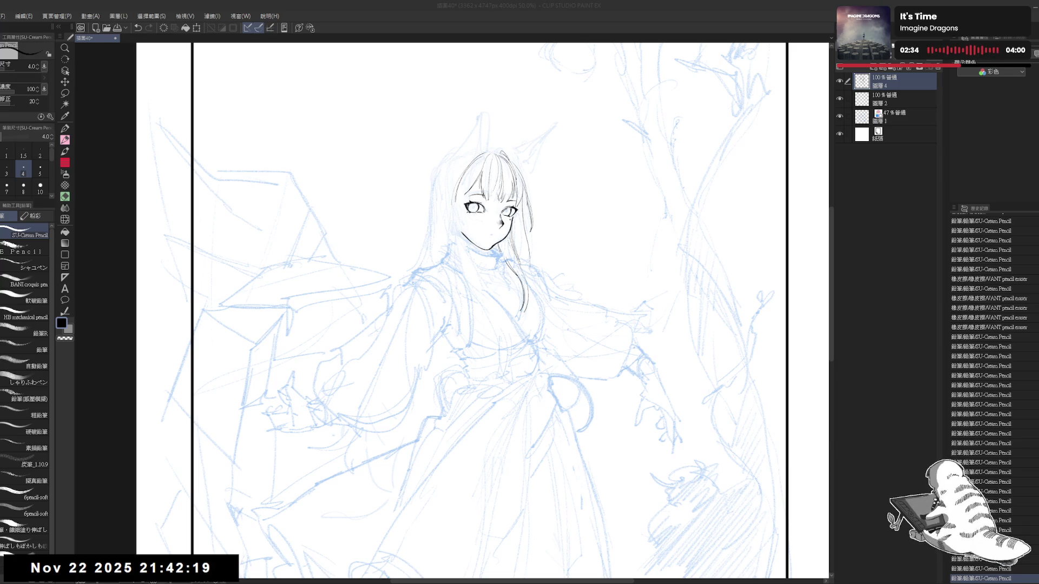
- Zoom in on the face and compare the latest eye strokes with undo and redo
scroll(510, 181, up, 3)
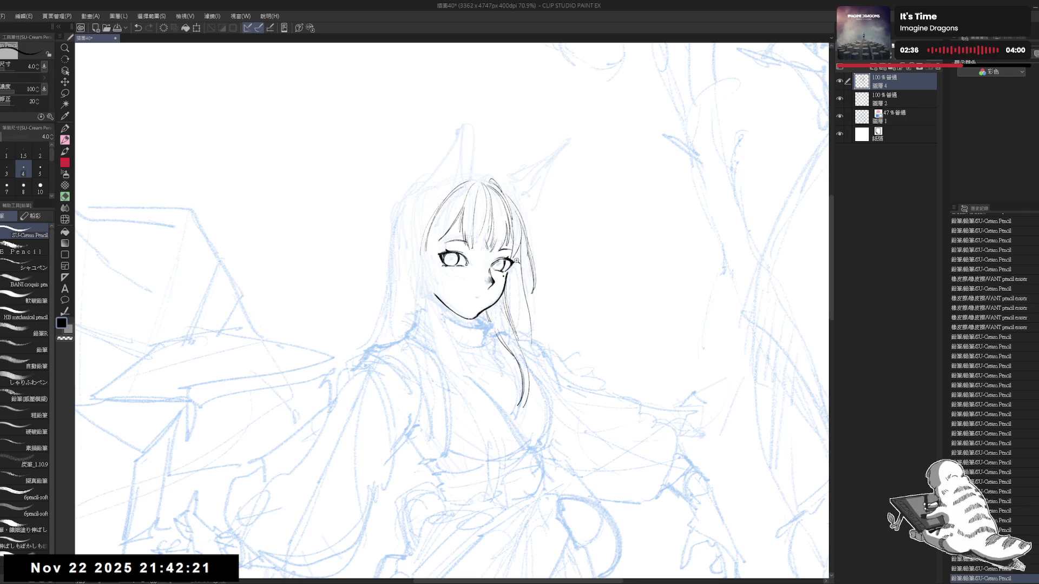
scroll(516, 261, up, 1)
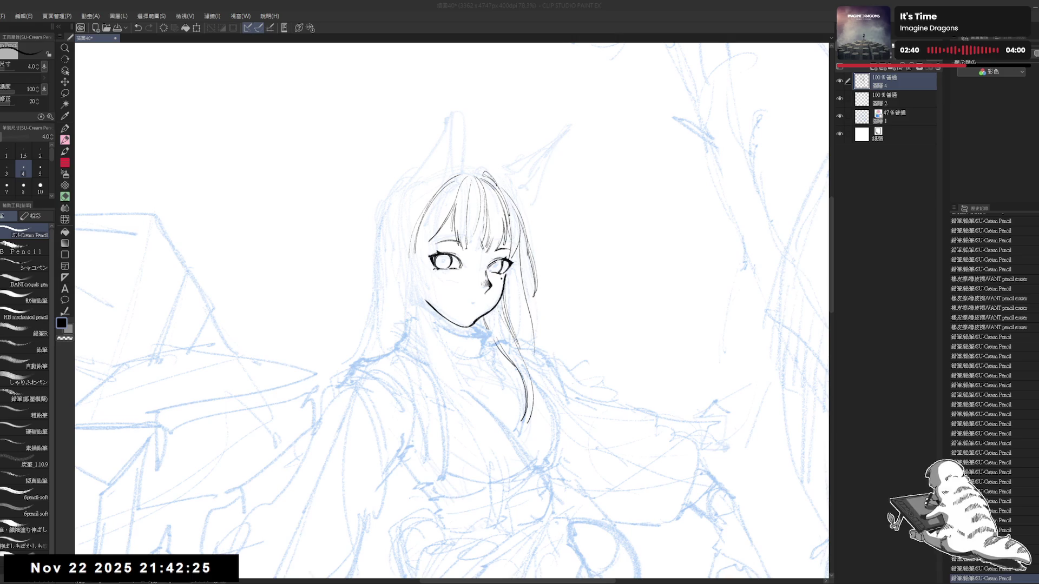
scroll(457, 238, up, 3)
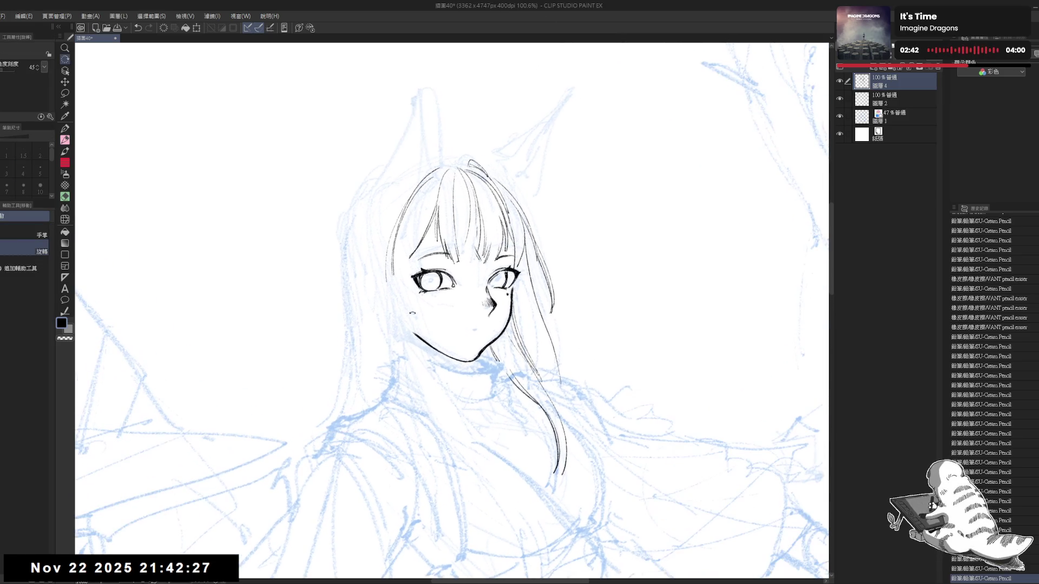
key(ctrl+z)
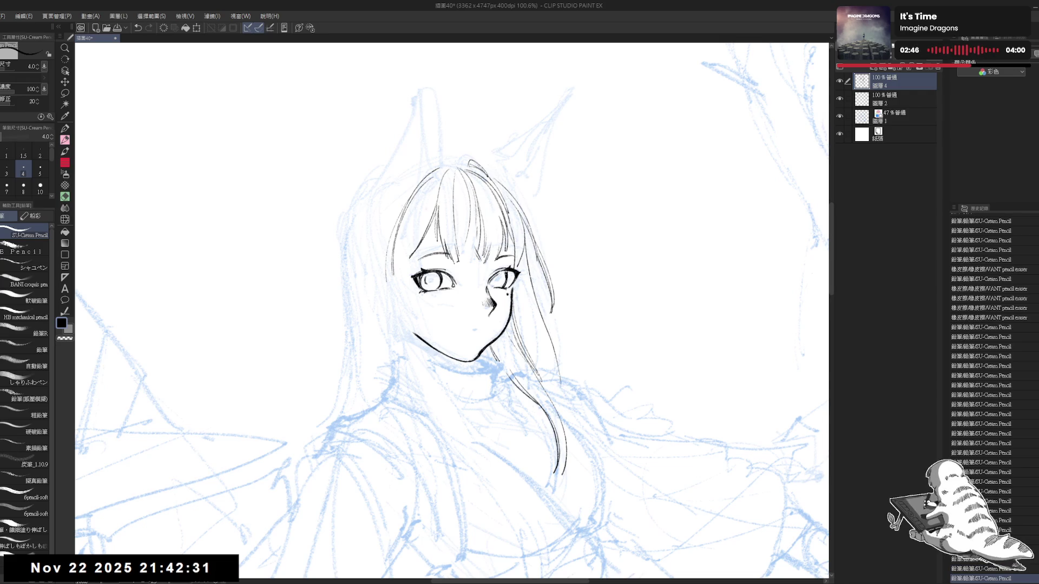
key(ctrl+y)
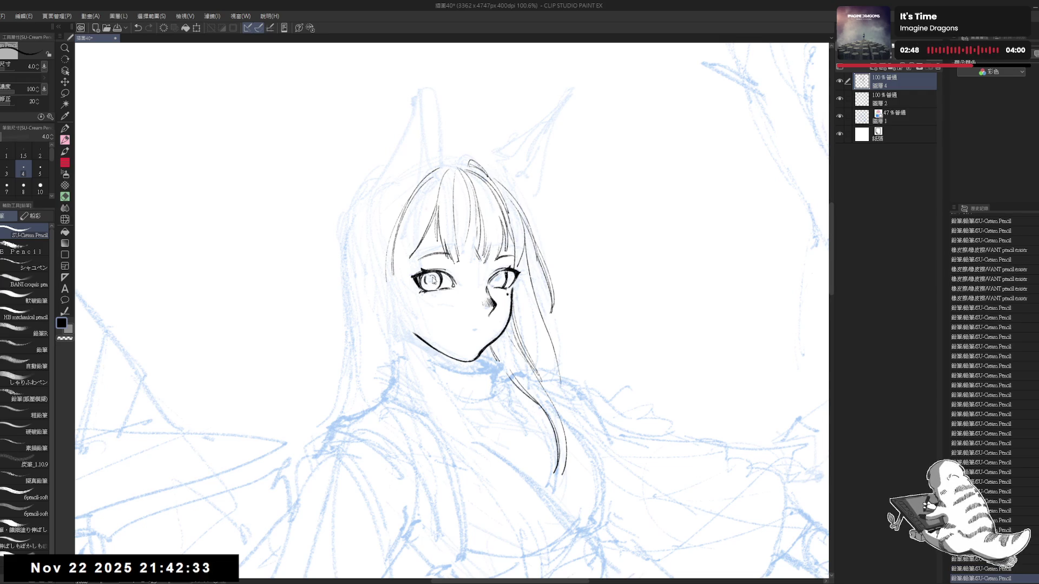
key(ctrl+z)
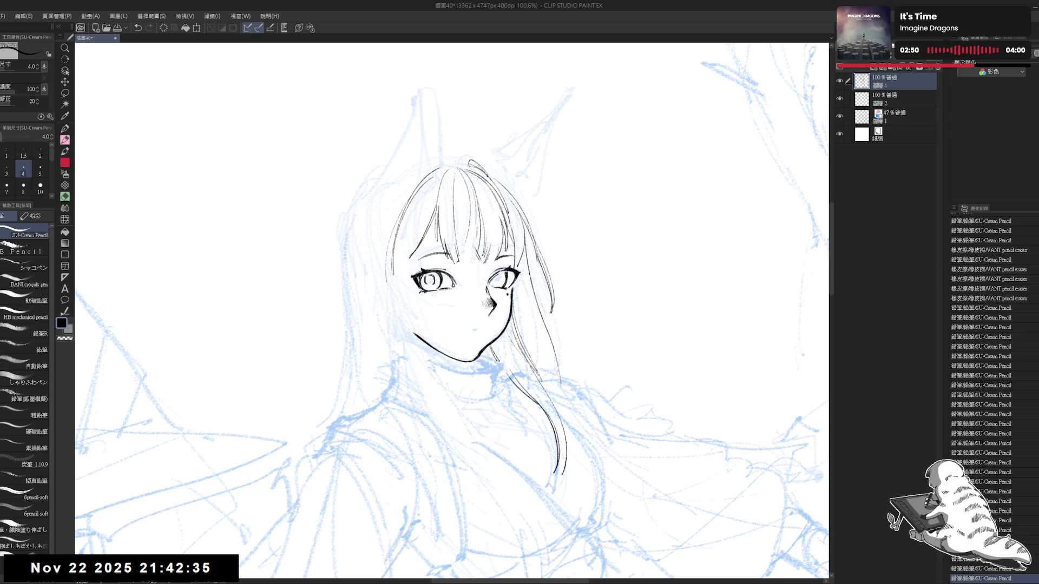
key(ctrl+y)
key(ctrl+y)
key(ctrl+y)
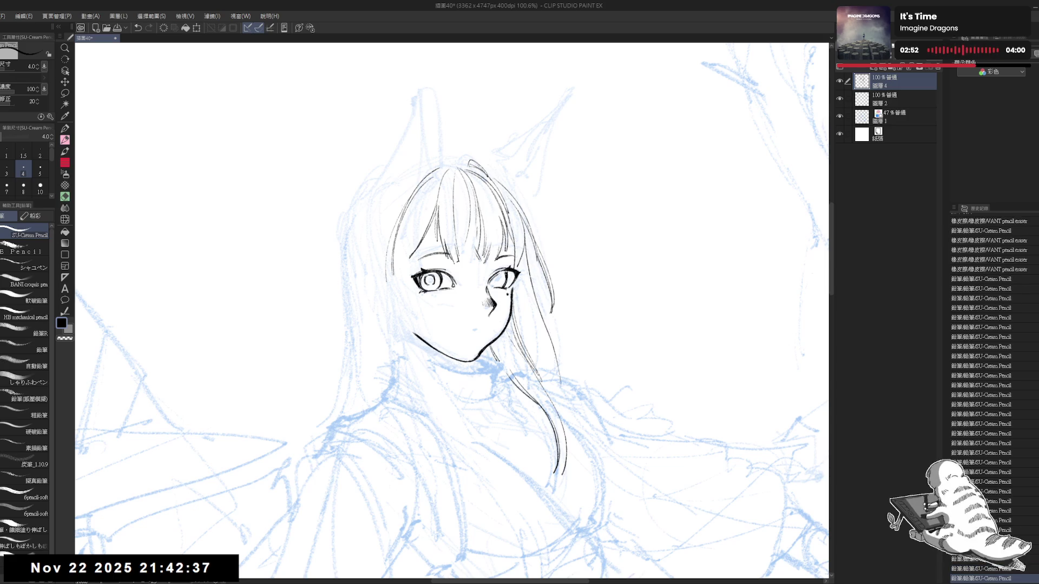
key(ctrl+y)
- Erase the small mark near the right eye and fill the right pupil with black
key(e)
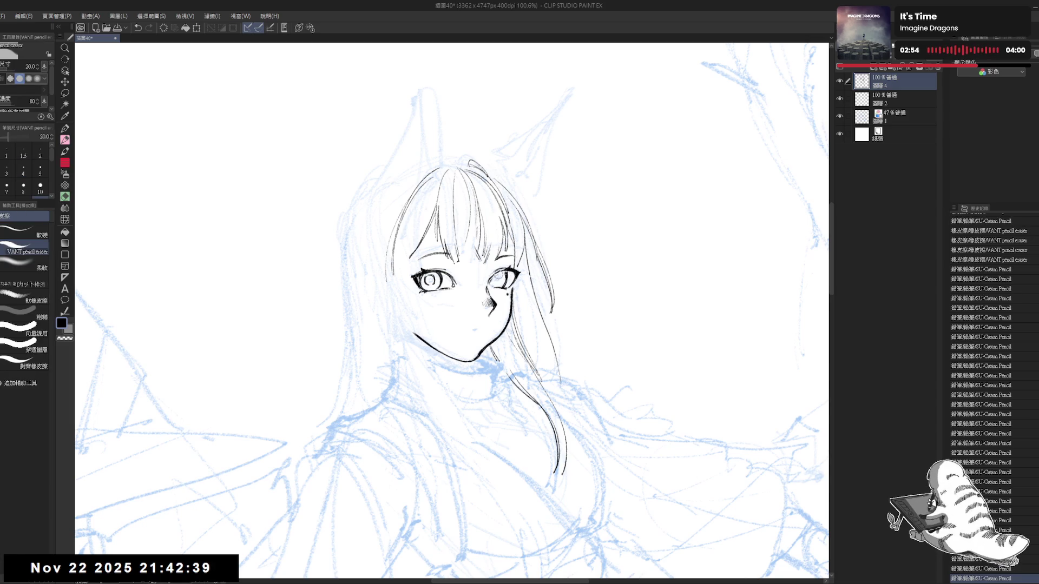
drag(492, 278, 494, 282)
key(p)
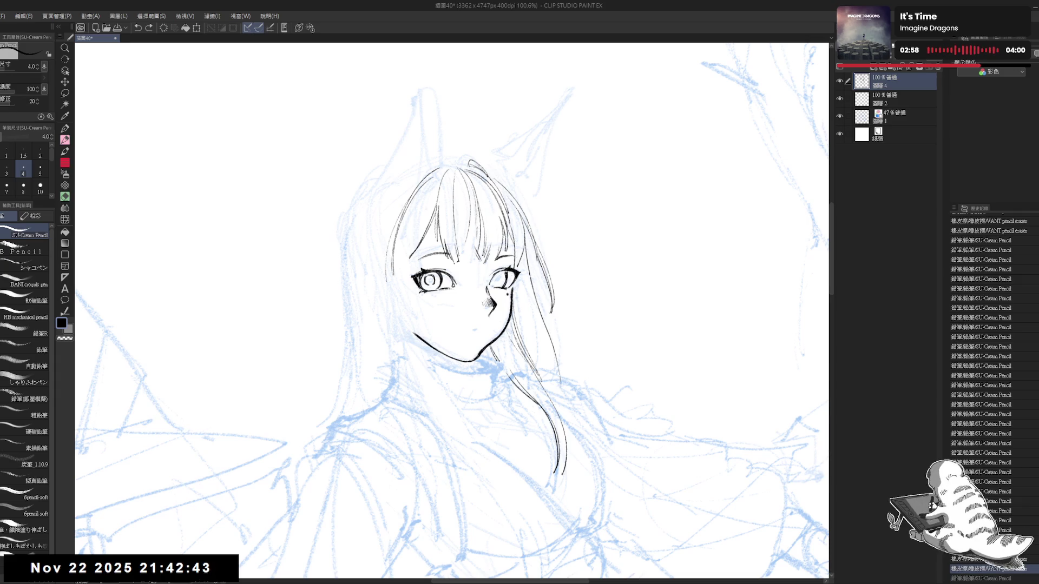
key(ctrl+y)
key(ctrl+z)
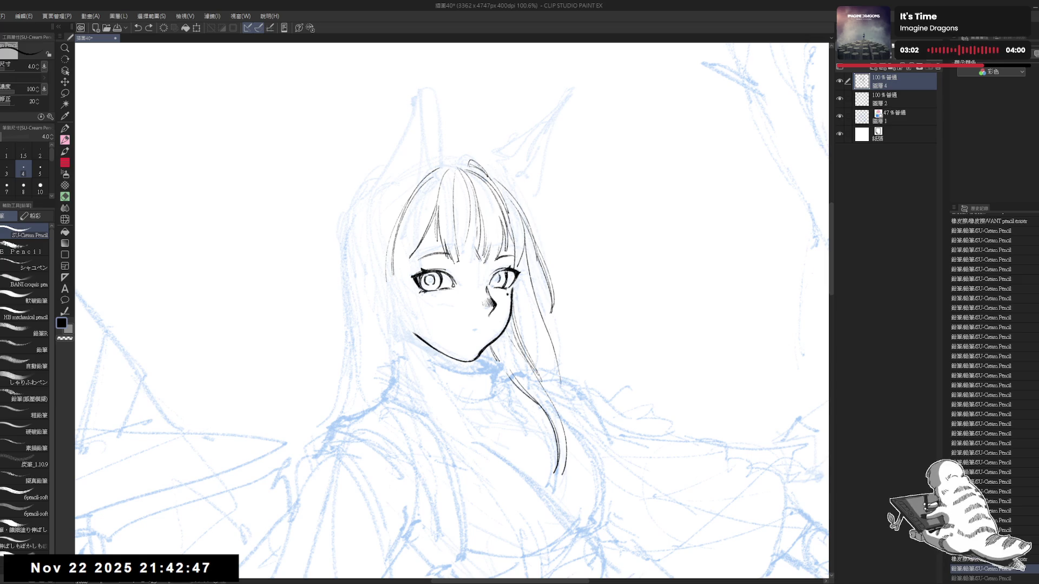
key(ctrl+y)
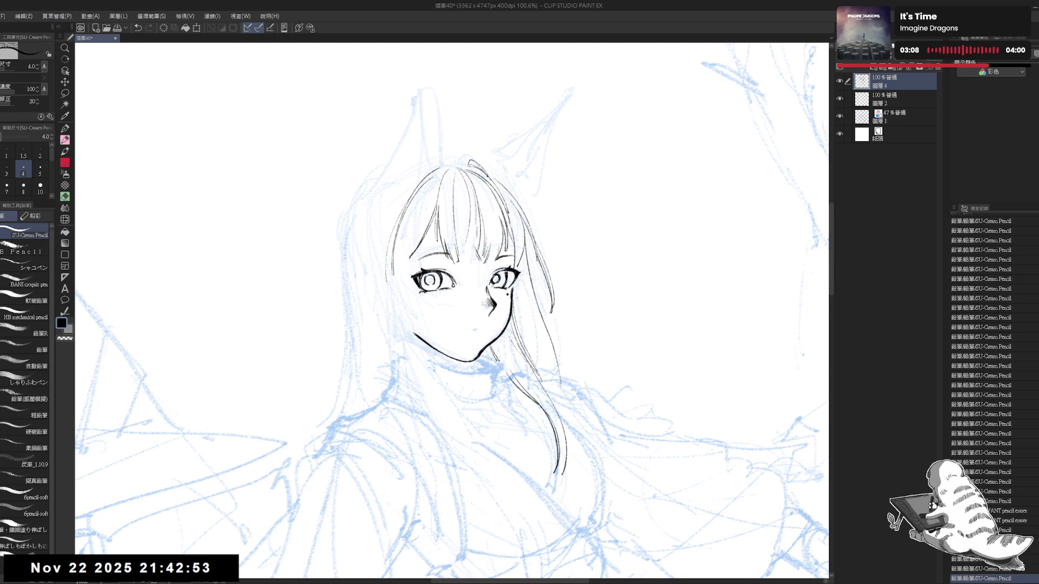
key(g)
click(497, 279)
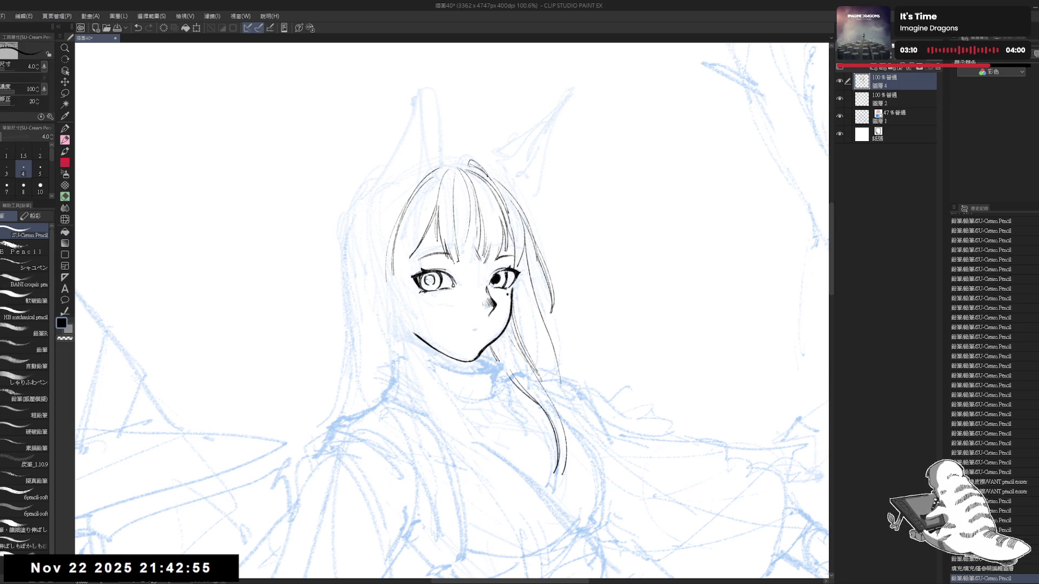
- Fill the left eye's iris with solid black
key(g)
click(430, 280)
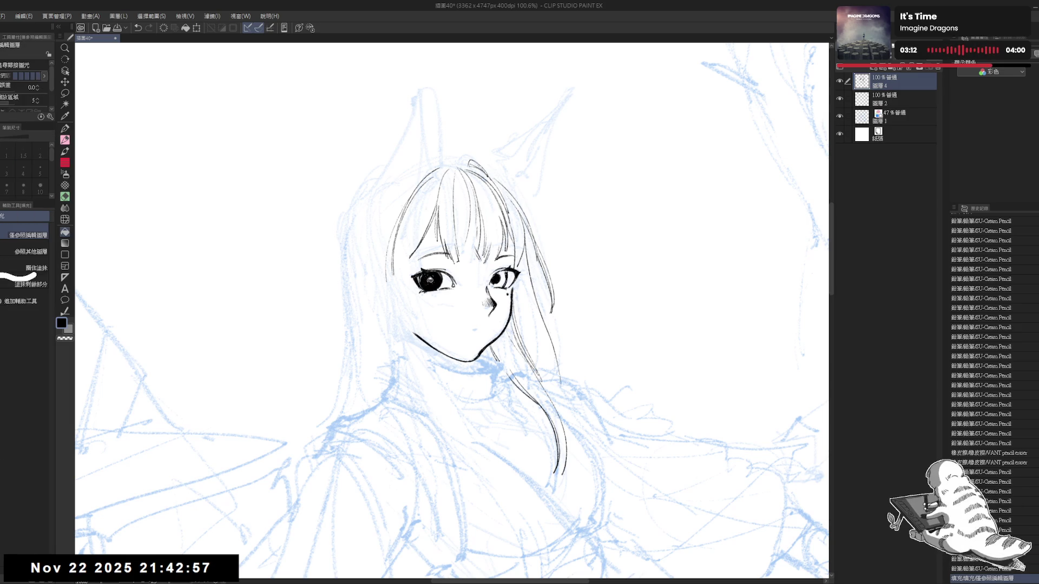
key(ctrl+z)
key(p)
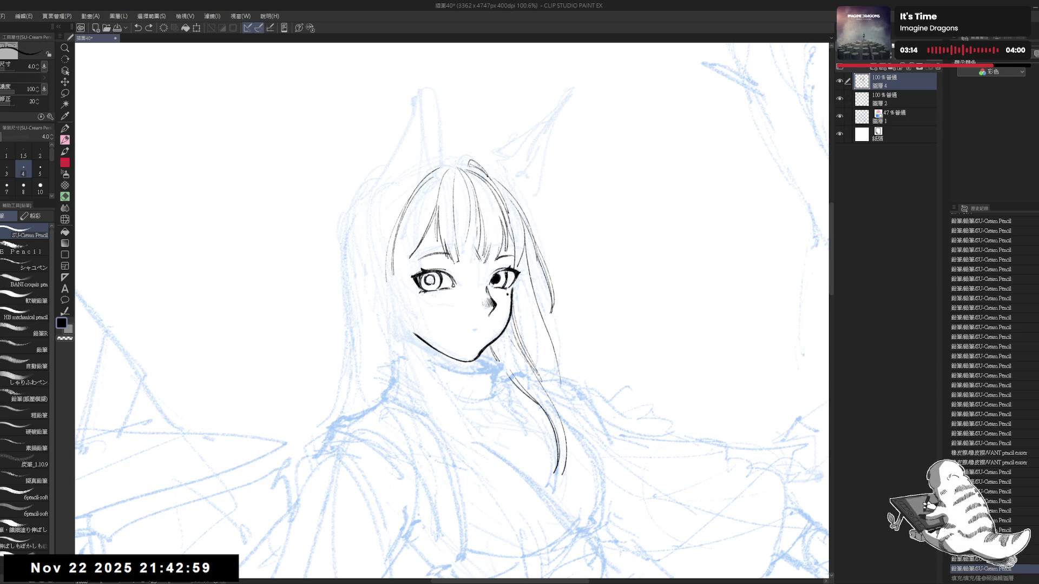
key(g)
click(430, 280)
key(p)
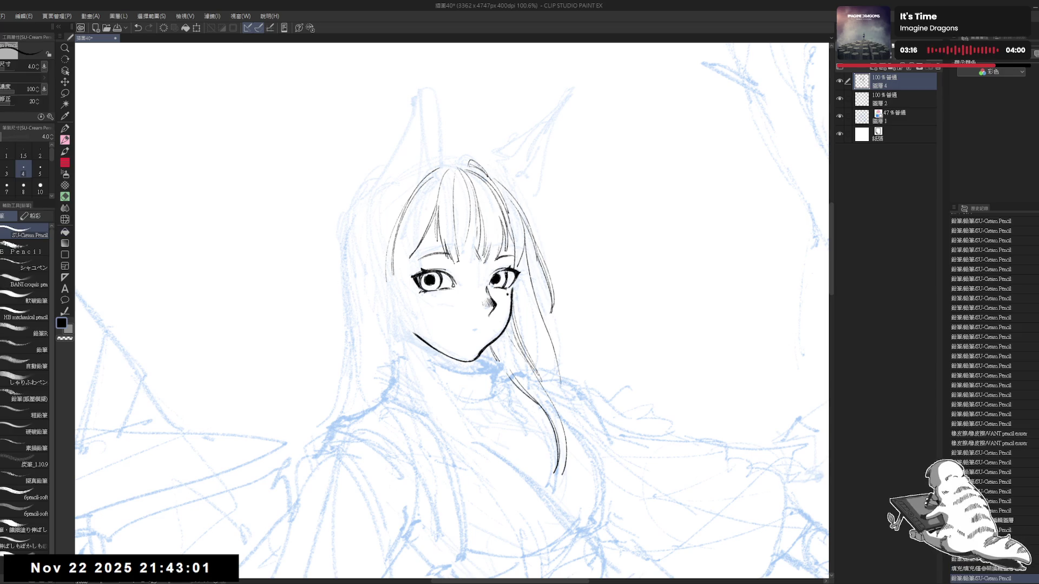
- Thin the pencil to 3.0 and rotate the face view, then straighten it again
key(minus)
key(minus)
key(minus)
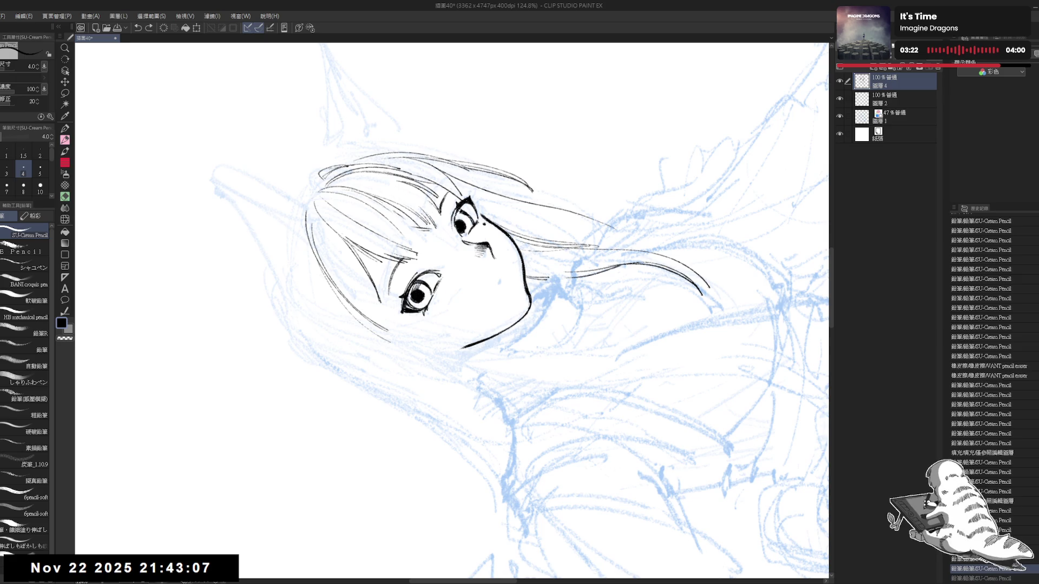
key(bracketleft)
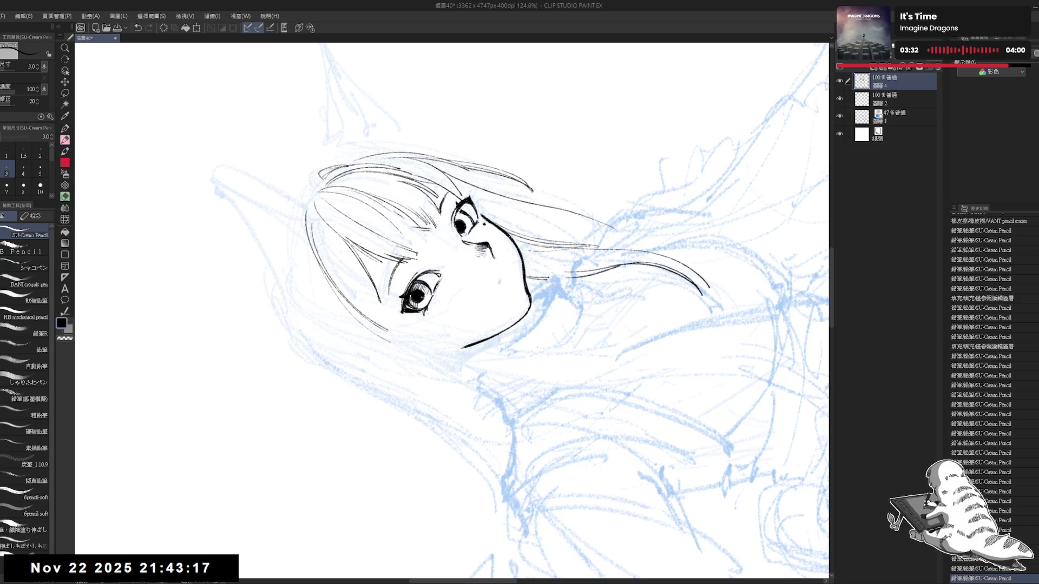
key(ctrl+at)
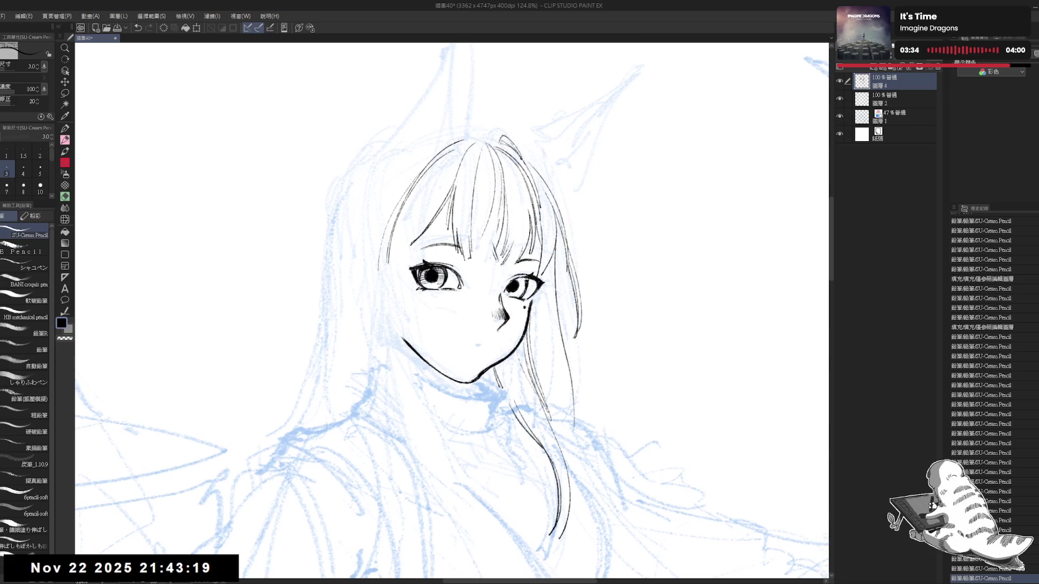
key(minus)
key(minus)
key(minus)
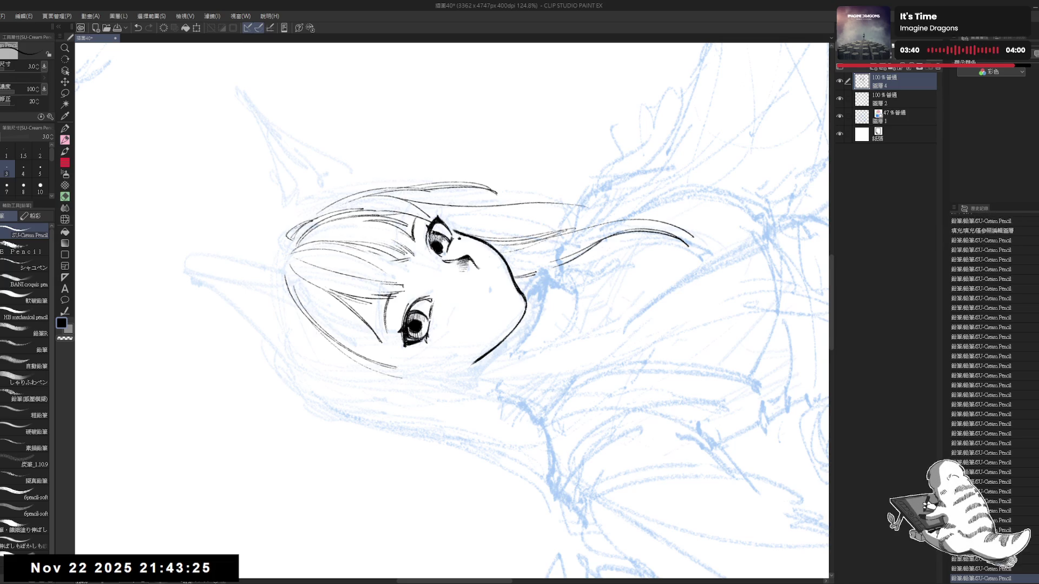
key(asciicircum)
key(asciicircum)
key(asciicircum)
key(r)
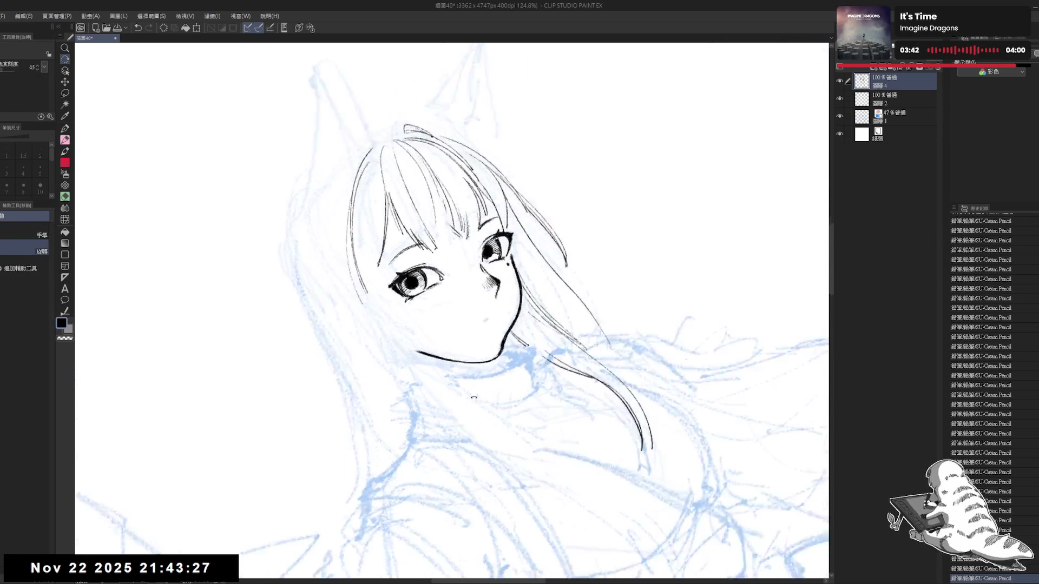
key(minus)
key(minus)
key(minus)
key(e)
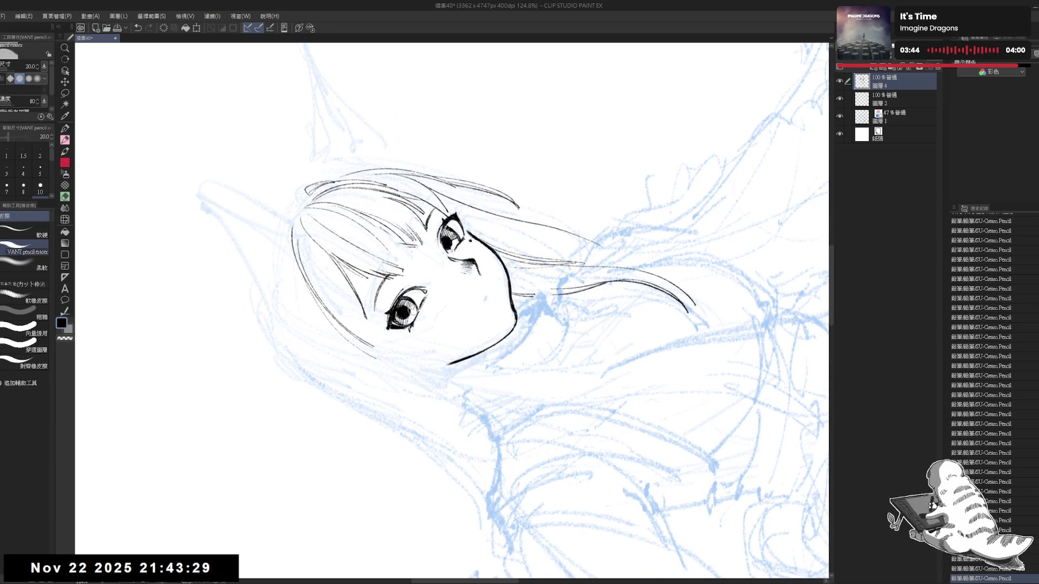
key(p)
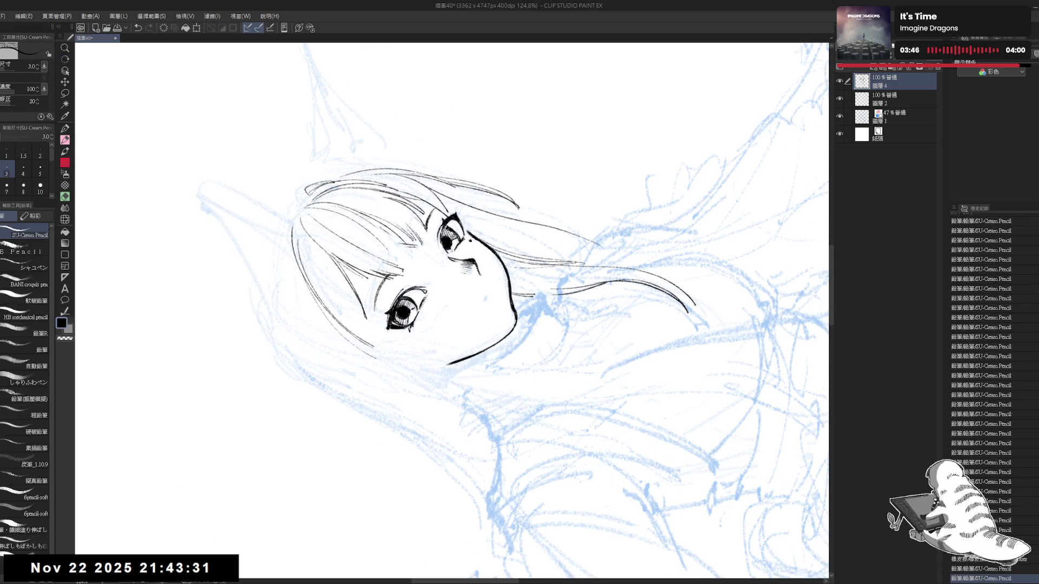
key(asciicircum)
key(asciicircum)
key(asciicircum)
- Erase small white highlights into the left and right pupils with the pencil eraser
key(e)
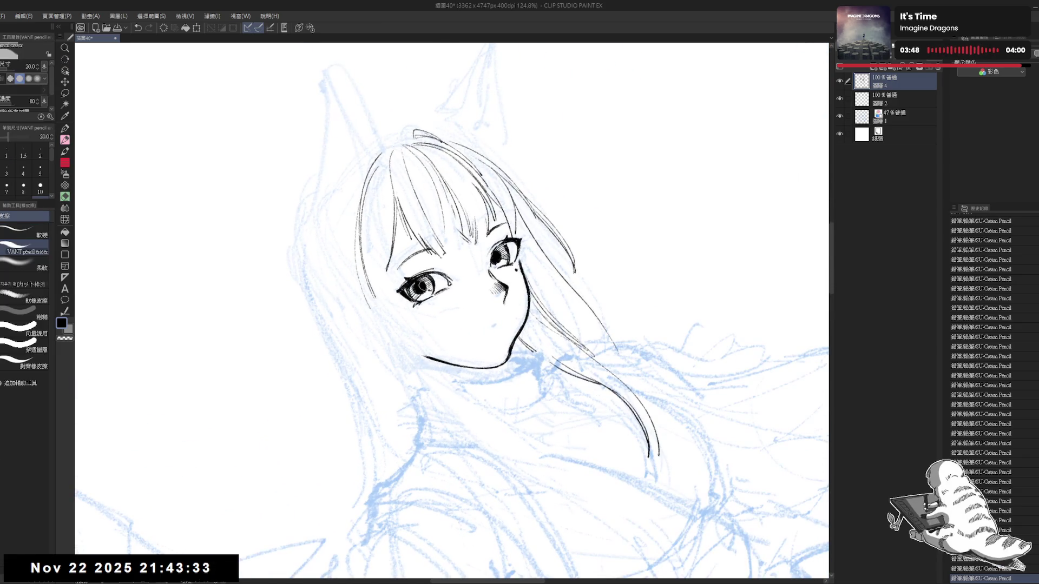
click(422, 285)
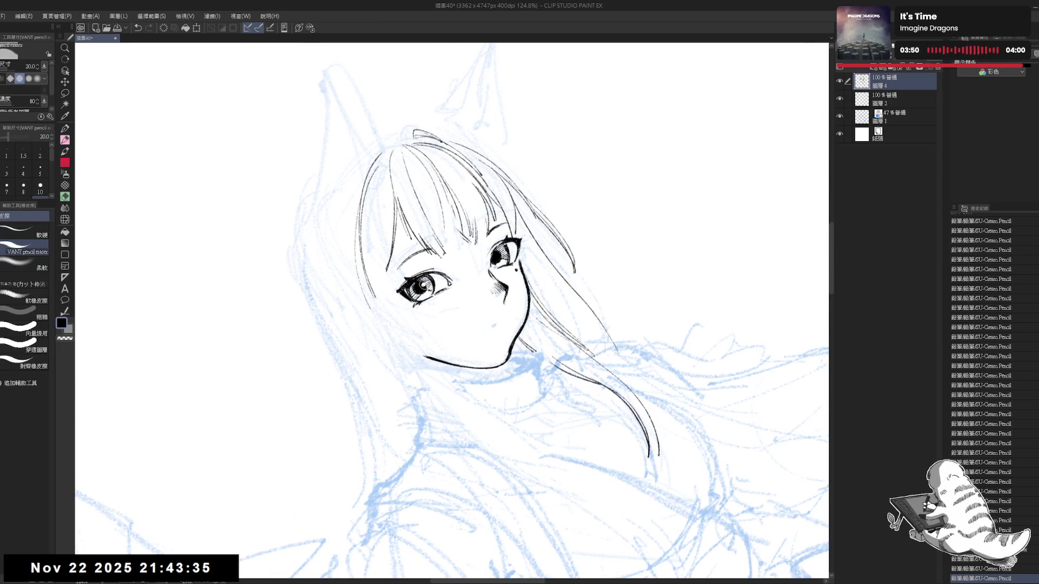
key(p)
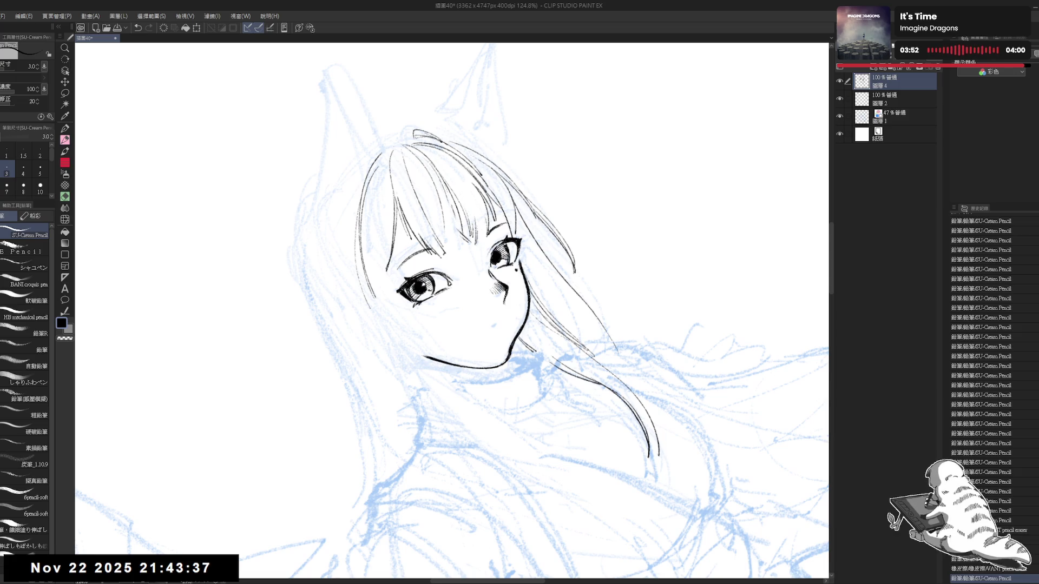
key(e)
click(500, 255)
key(p)
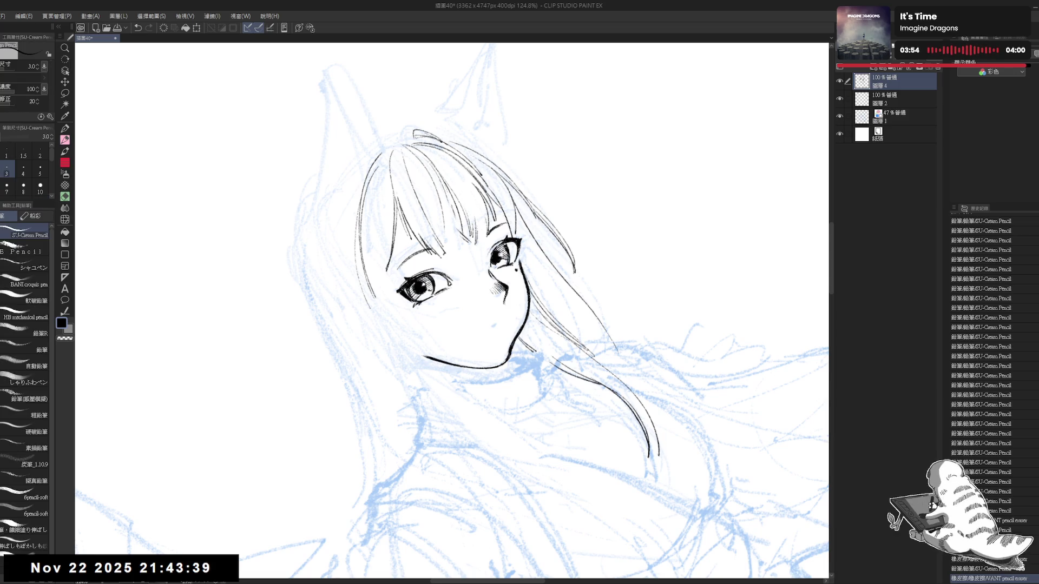
scroll(452, 312, down, 3)
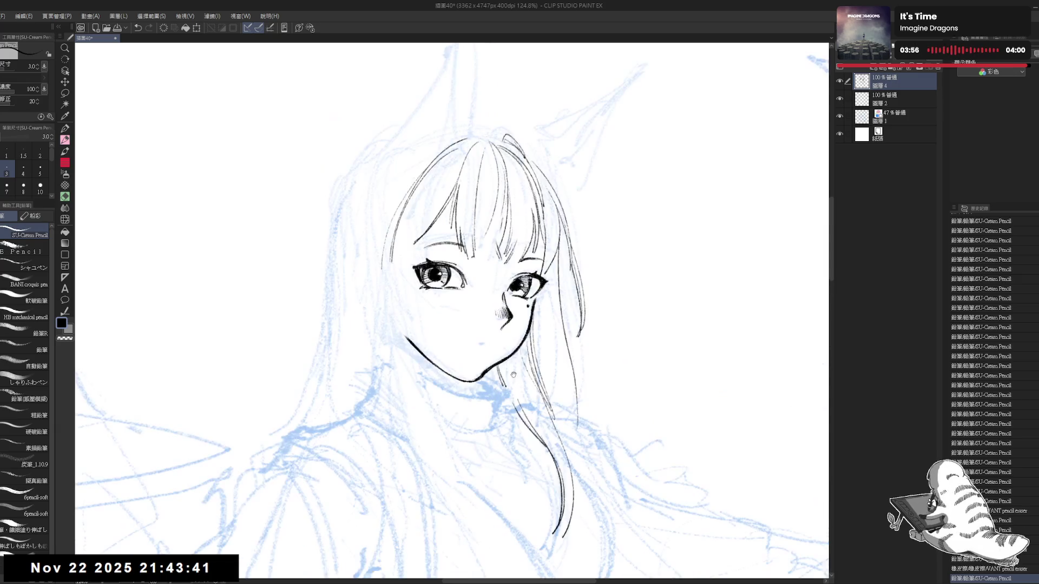
scroll(574, 177, down, 3)
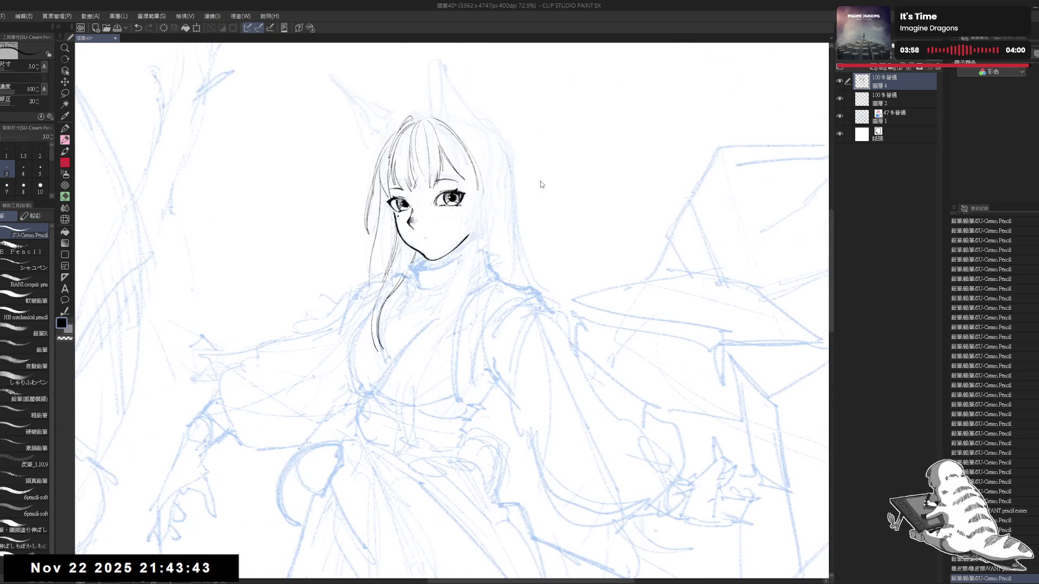
scroll(542, 195, up, 3)
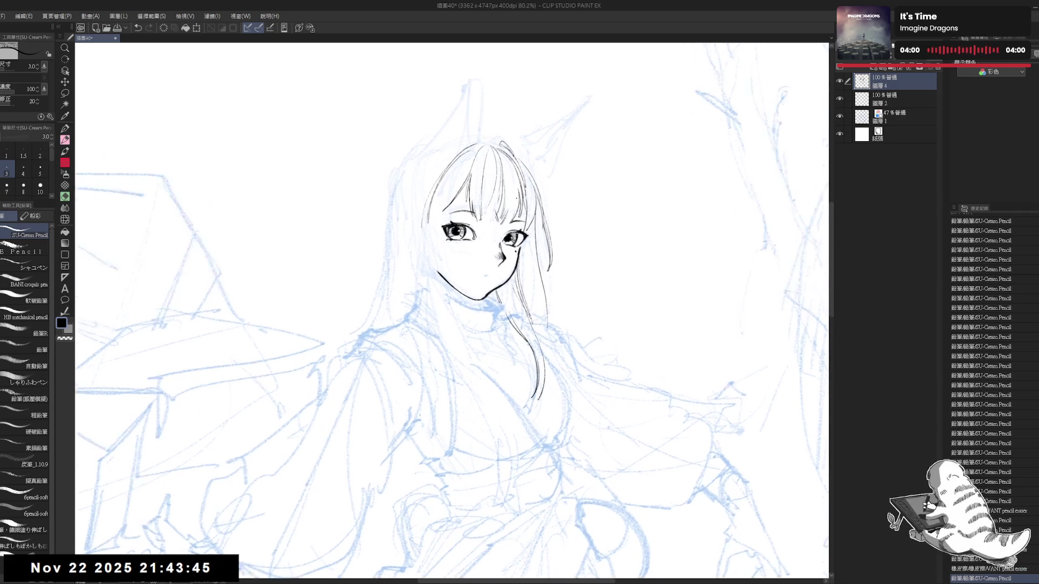
key(r)
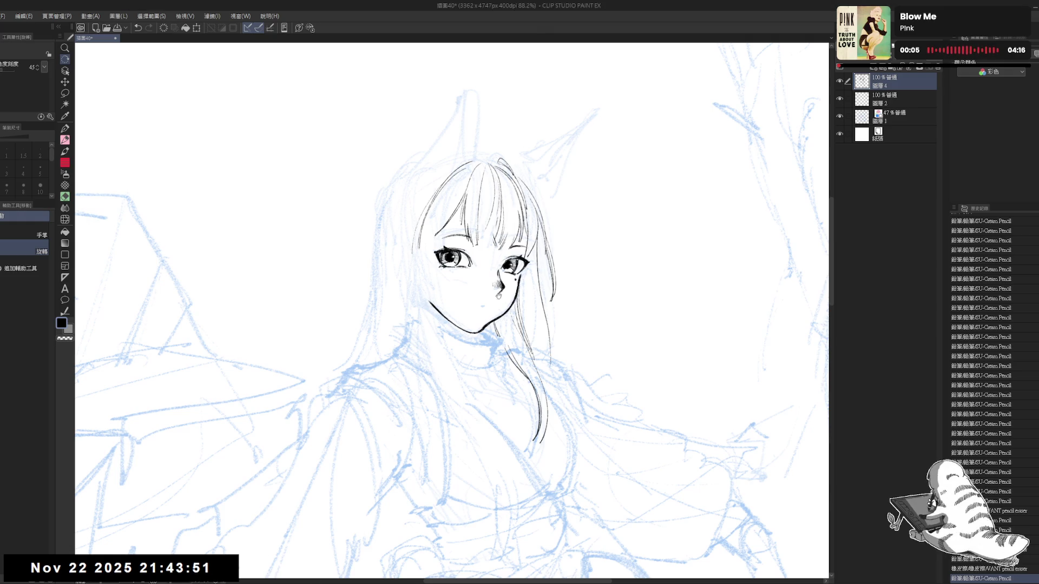
mouse_move(499, 296)
mouse_down()
mouse_move(490, 254)
mouse_move(453, 284)
mouse_up()
key(p)
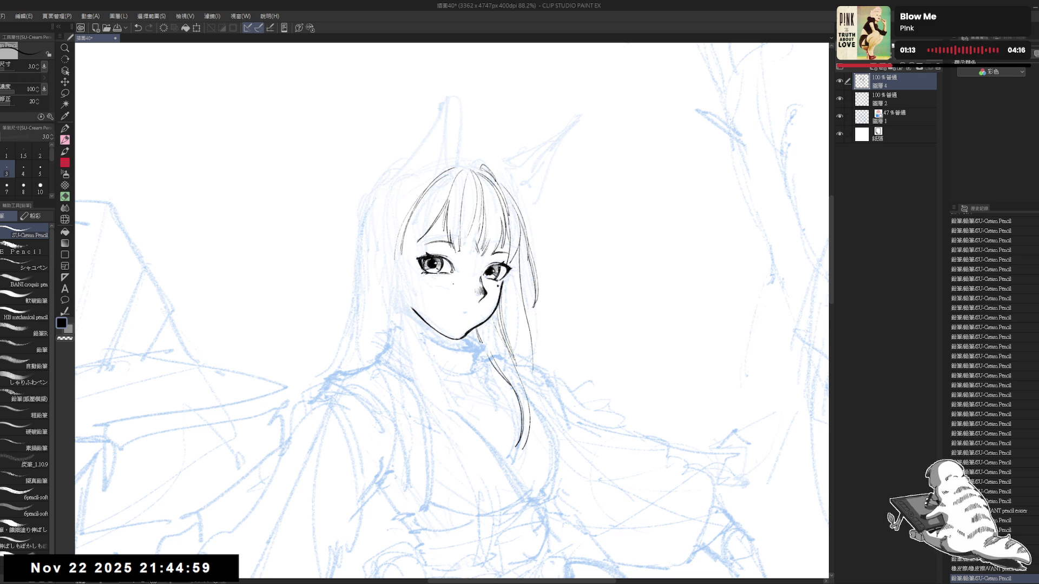
- Tilt and centre the view on the head, then keep a short stroke along the left hair line
drag(496, 242, 471, 276)
drag(412, 254, 398, 274)
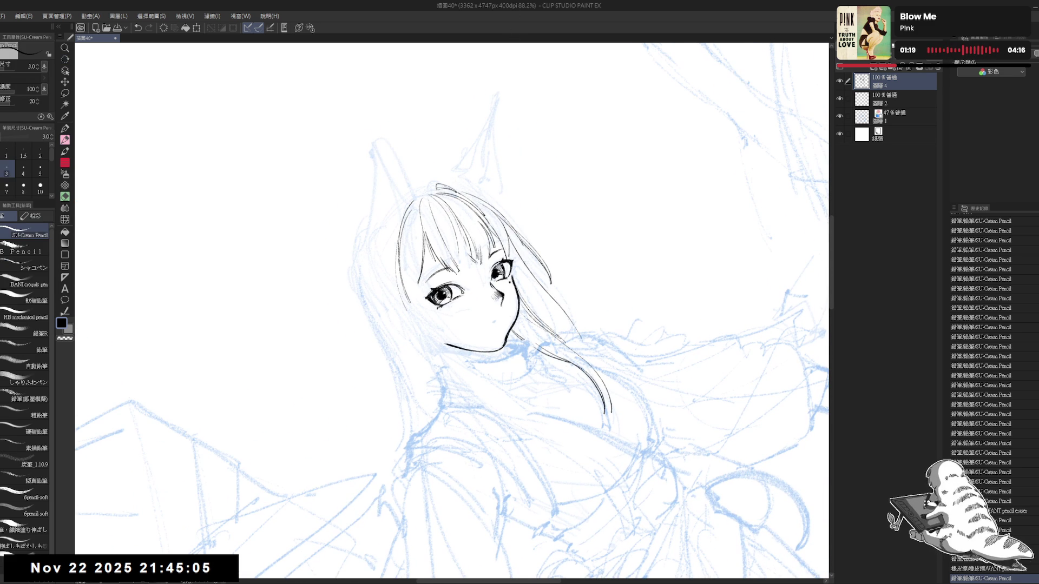
mouse_move(441, 433)
mouse_down()
mouse_move(430, 430)
mouse_move(382, 318)
mouse_up()
key(p)
drag(396, 247, 397, 260)
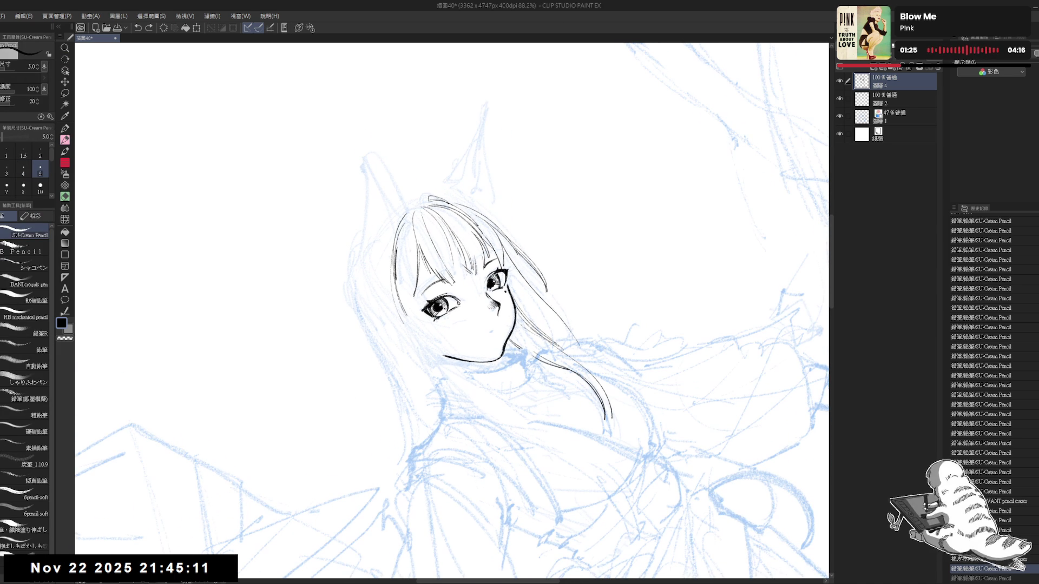
key(ctrl+z)
key(ctrl+y)
key(ctrl+z)
key(ctrl+y)
key(ctrl+z)
key(ctrl+y)
- Darken the strand left of the bangs with several vertical black pencil strokes
drag(398, 262, 399, 282)
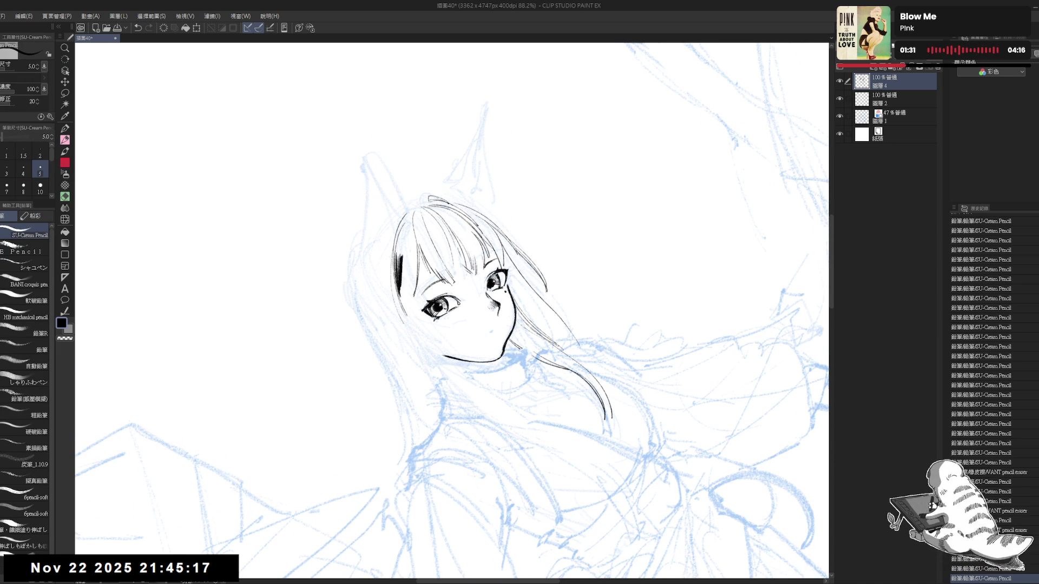
drag(401, 257, 400, 287)
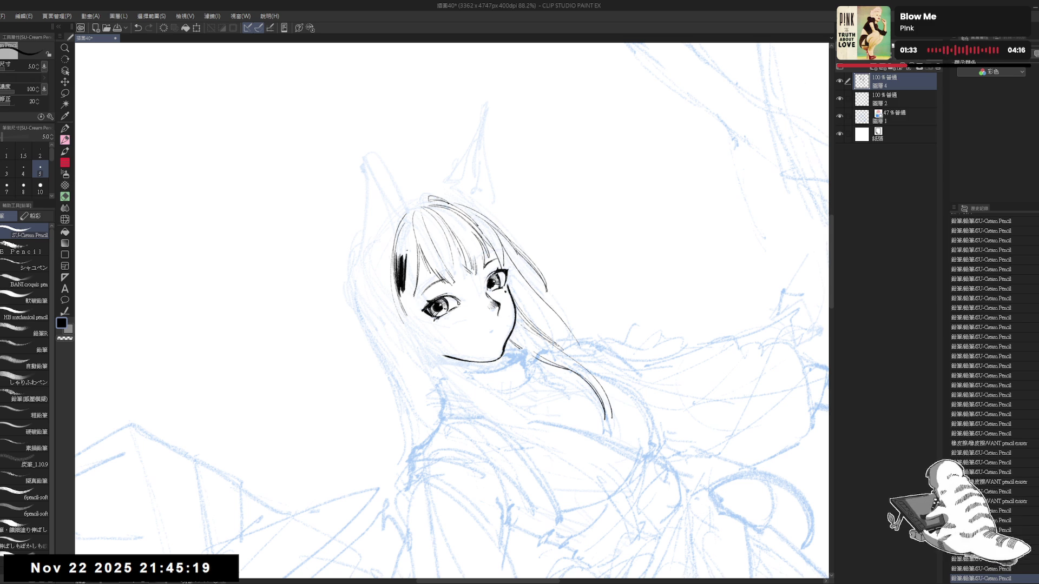
drag(407, 244, 407, 262)
drag(410, 248, 408, 264)
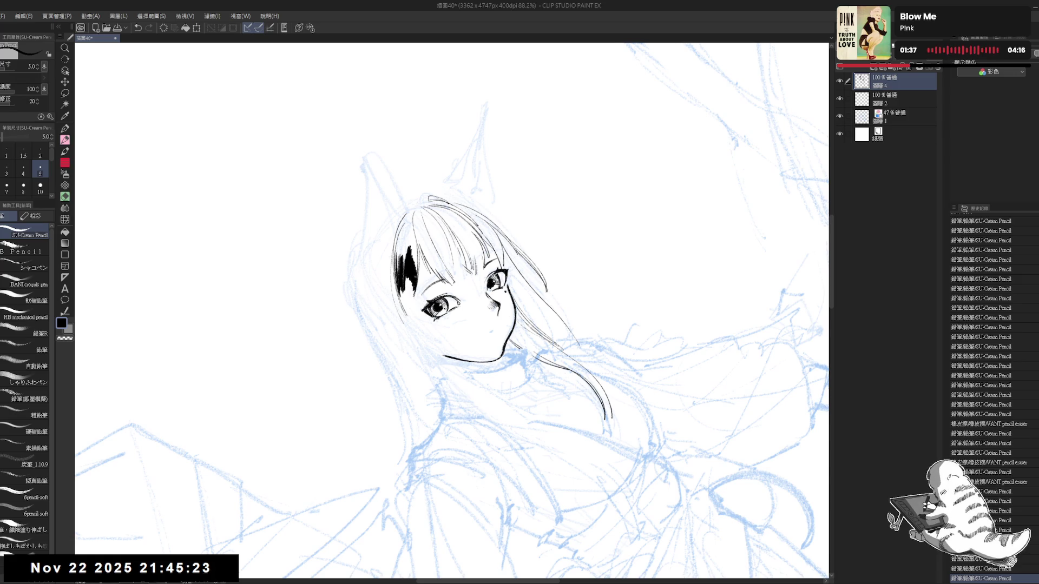
key(ctrl+@)
scroll(411, 332, down, 2)
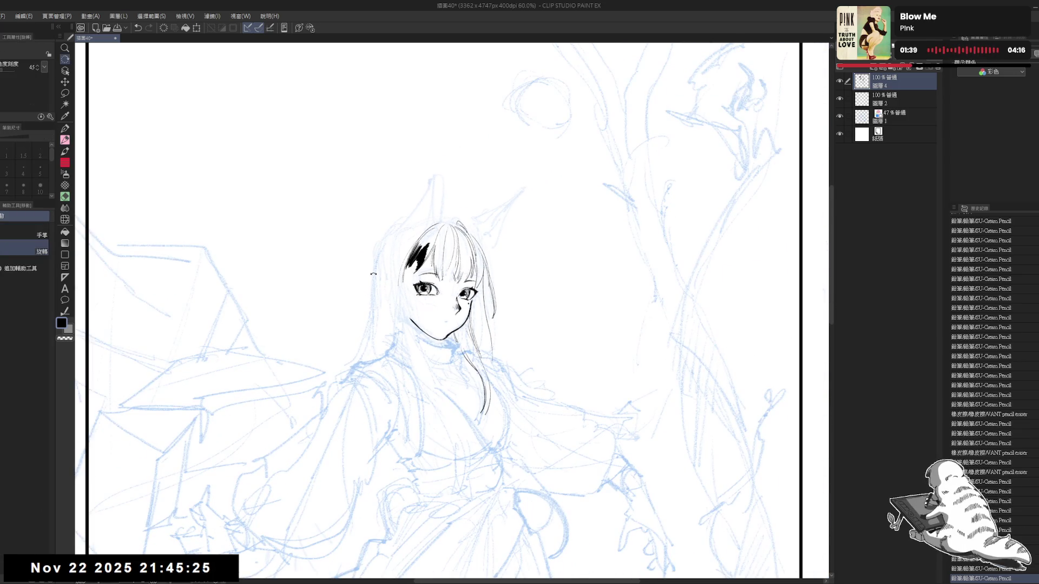
key(minus)
key(minus)
- Rotate the head upright and start the left hair with a slightly thinner pencil
key(r)
drag(411, 332, 388, 394)
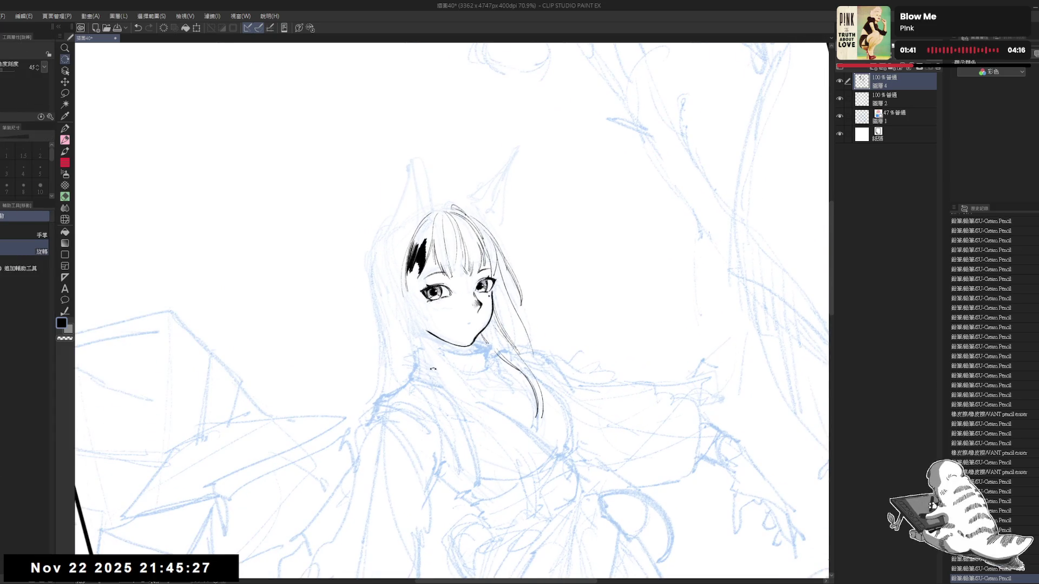
mouse_move(433, 369)
mouse_down()
mouse_move(398, 271)
mouse_move(394, 311)
mouse_up()
key(p)
key(p)
drag(392, 298, 394, 312)
key(minus)
key(asciicircum)
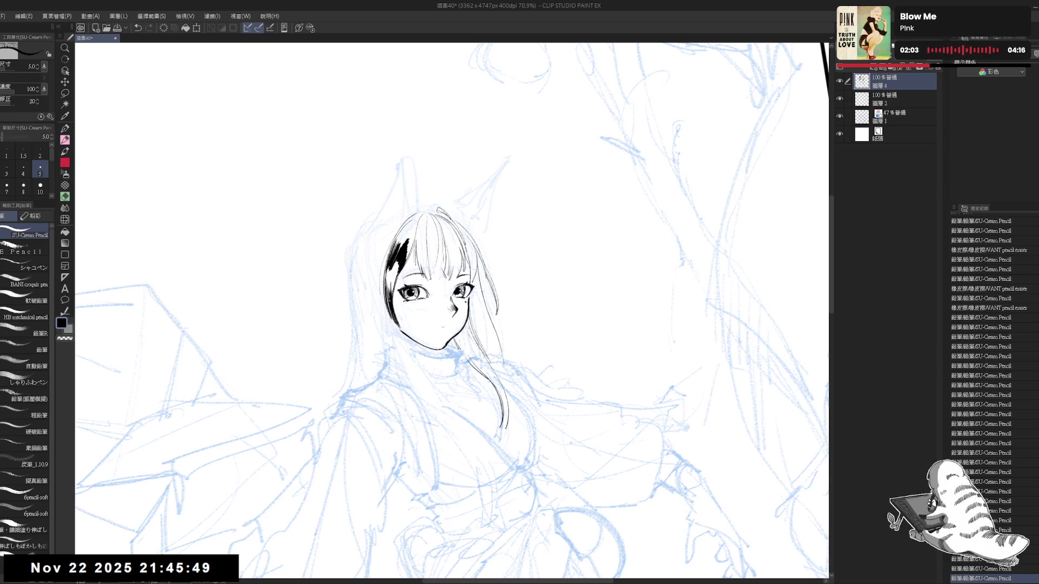
key(bracketleft)
key(asciicircum)
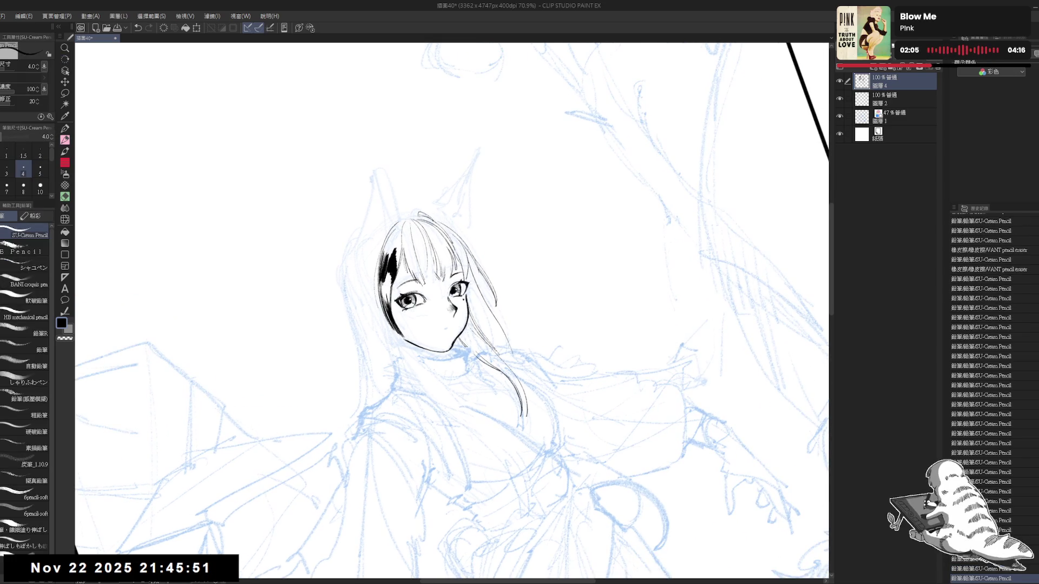
- Redraw short strands inside the black hair and fill a gap in it with black
key(ctrl+z)
drag(382, 278, 388, 304)
key(ctrl+z)
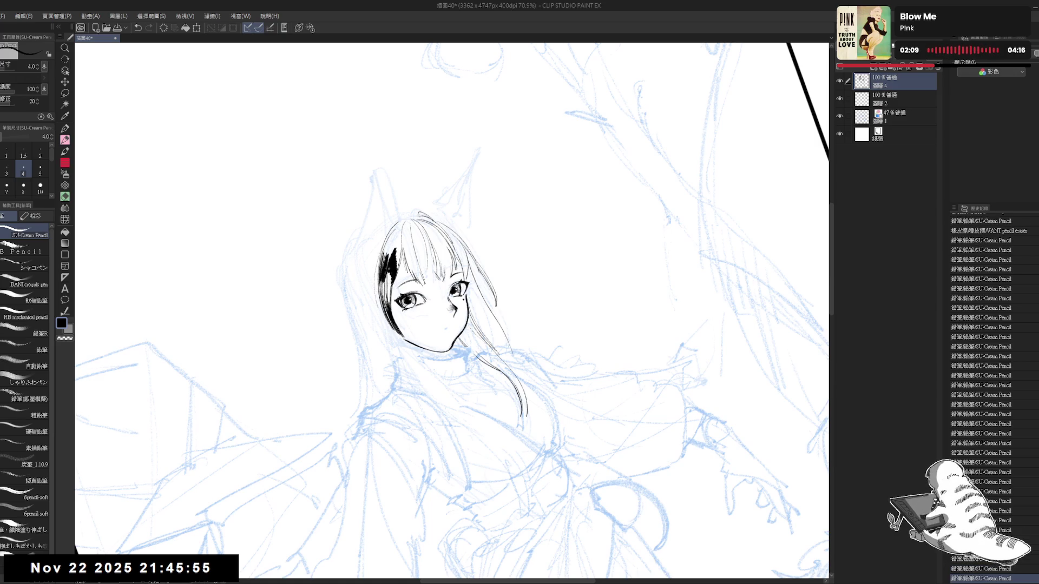
drag(389, 266, 391, 307)
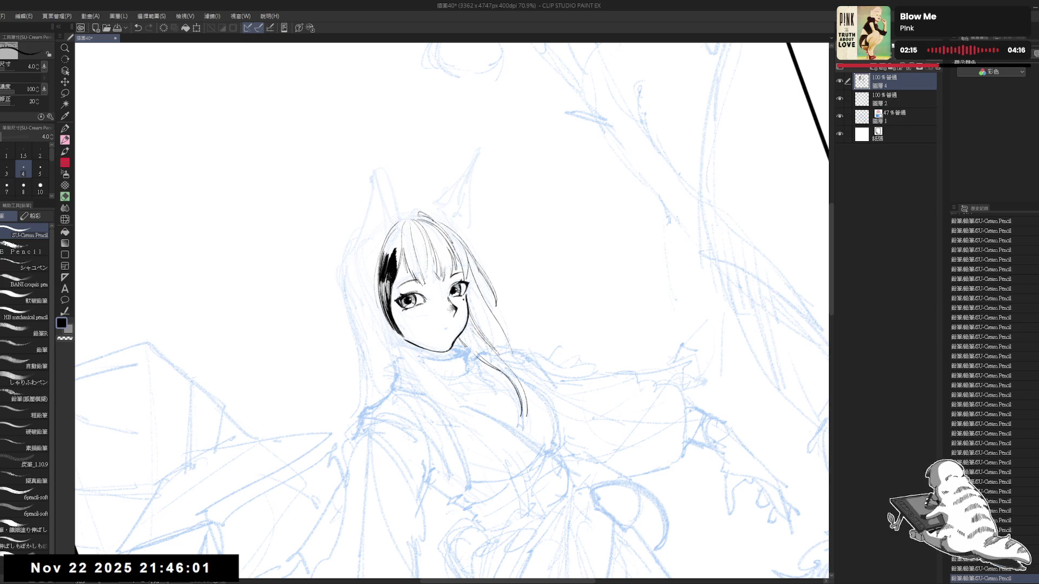
key(^)
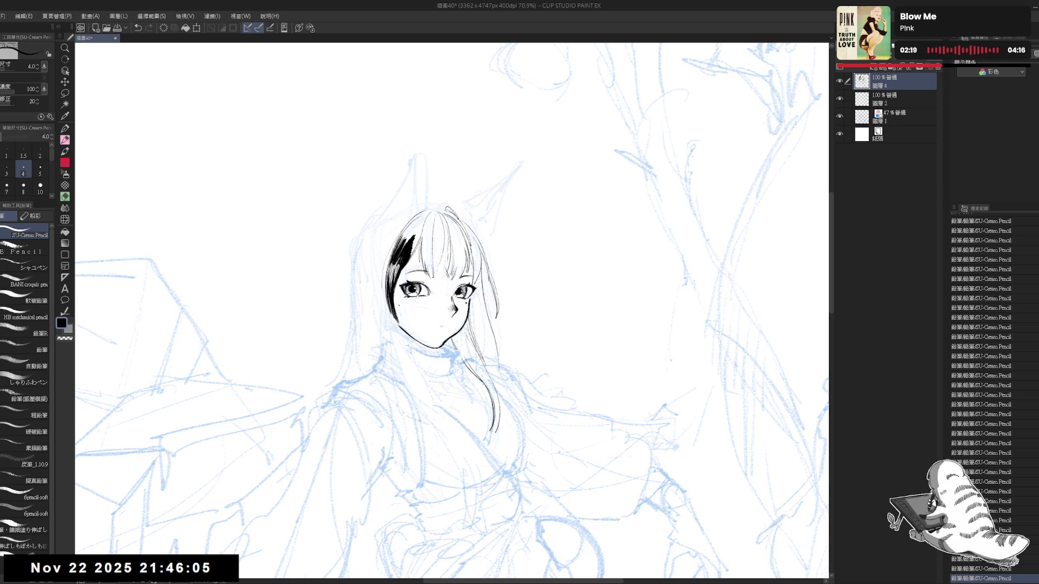
key(^)
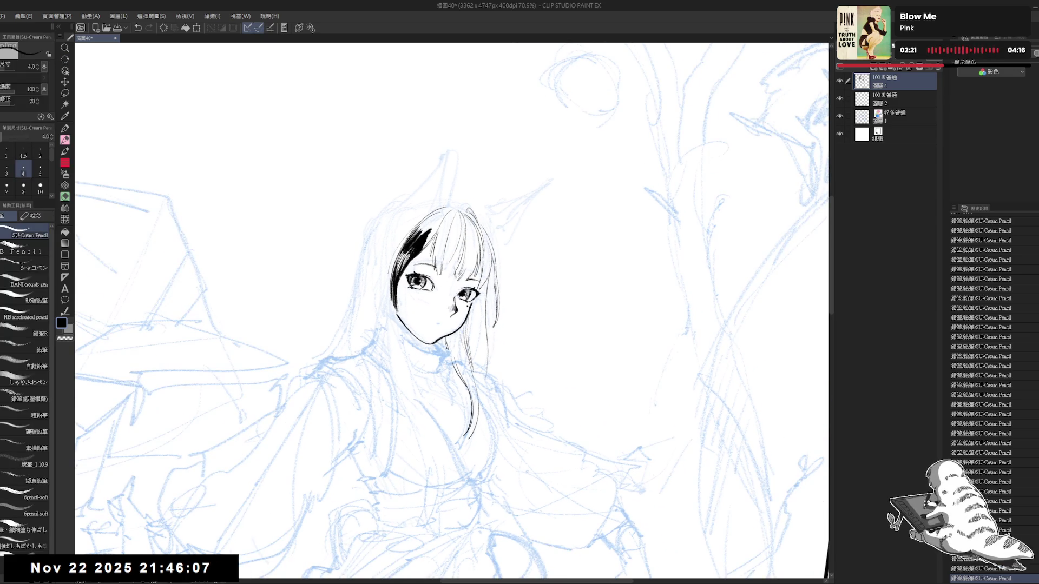
key(minus)
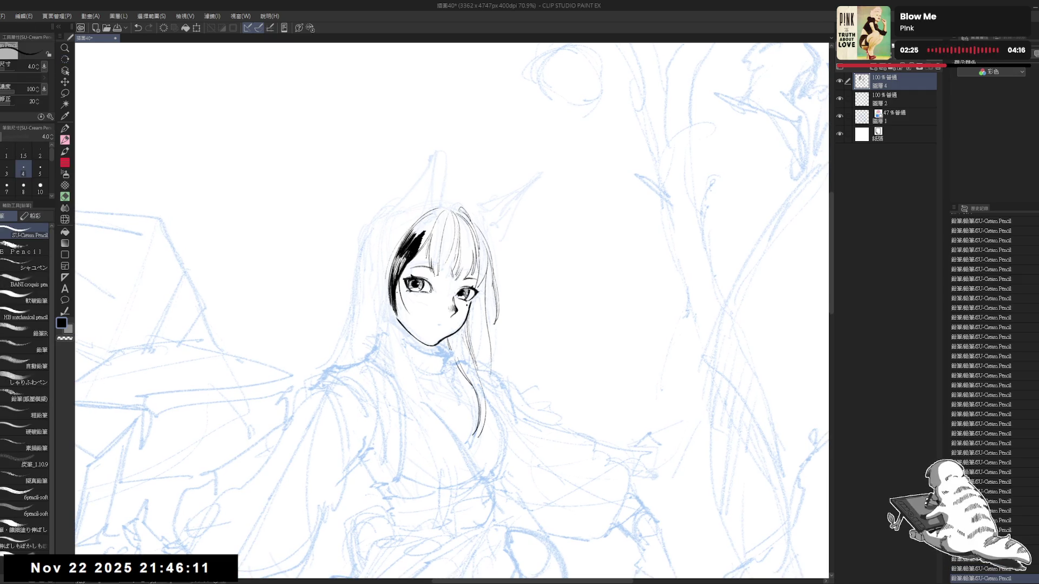
mouse_move(403, 284)
mouse_down()
mouse_move(400, 311)
mouse_move(401, 295)
mouse_up()
key(g)
click(402, 276)
key(p)
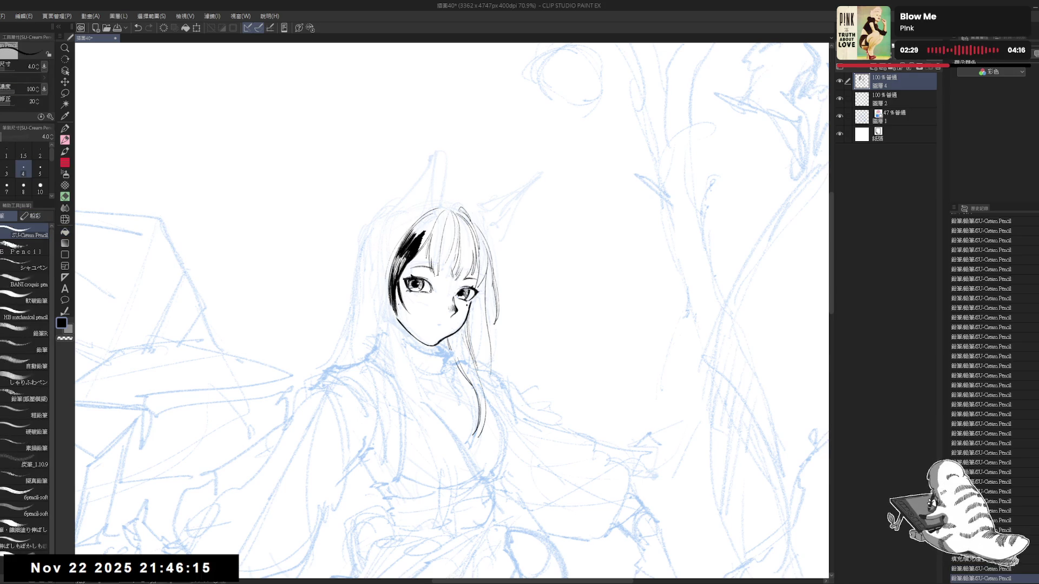
- Erase stray line art, then lengthen the jaw line and darken the left face outline
key(e)
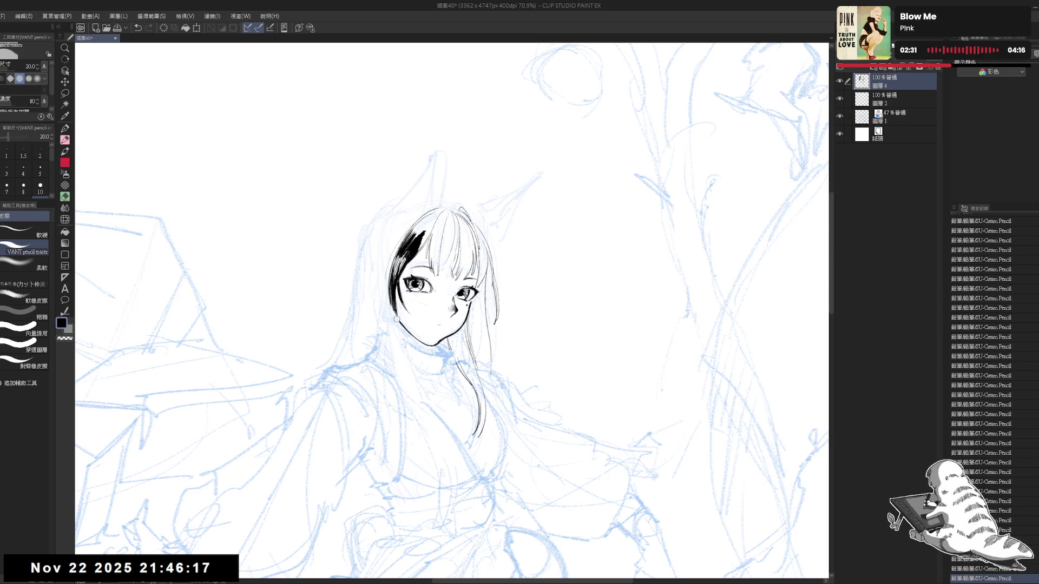
mouse_move(397, 320)
mouse_down()
mouse_move(399, 436)
mouse_move(378, 298)
mouse_move(406, 283)
mouse_move(407, 343)
mouse_up()
key(r)
key(p)
key(ctrl+z)
key(ctrl+z)
drag(398, 288, 411, 358)
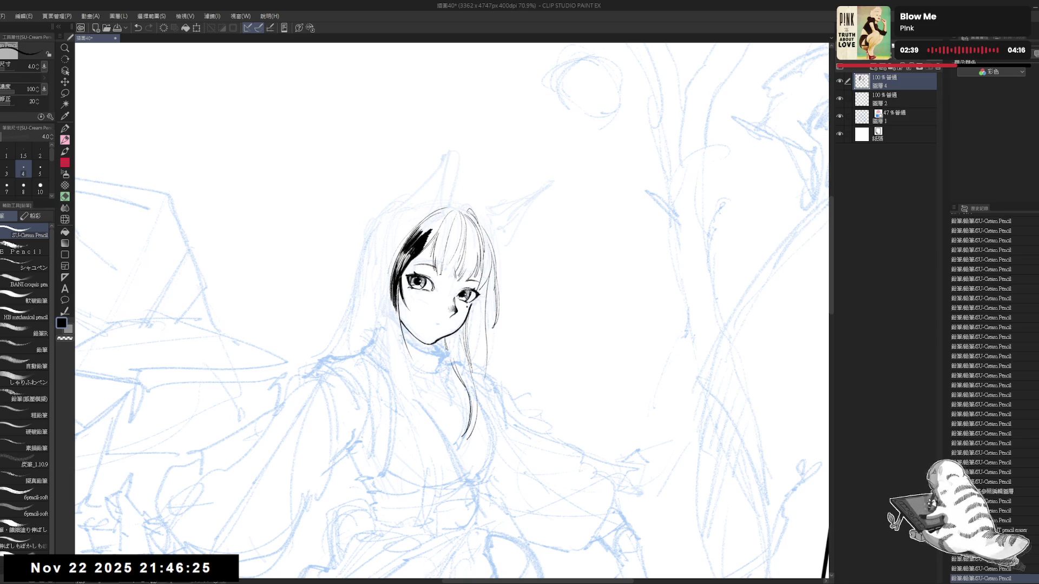
drag(390, 288, 398, 342)
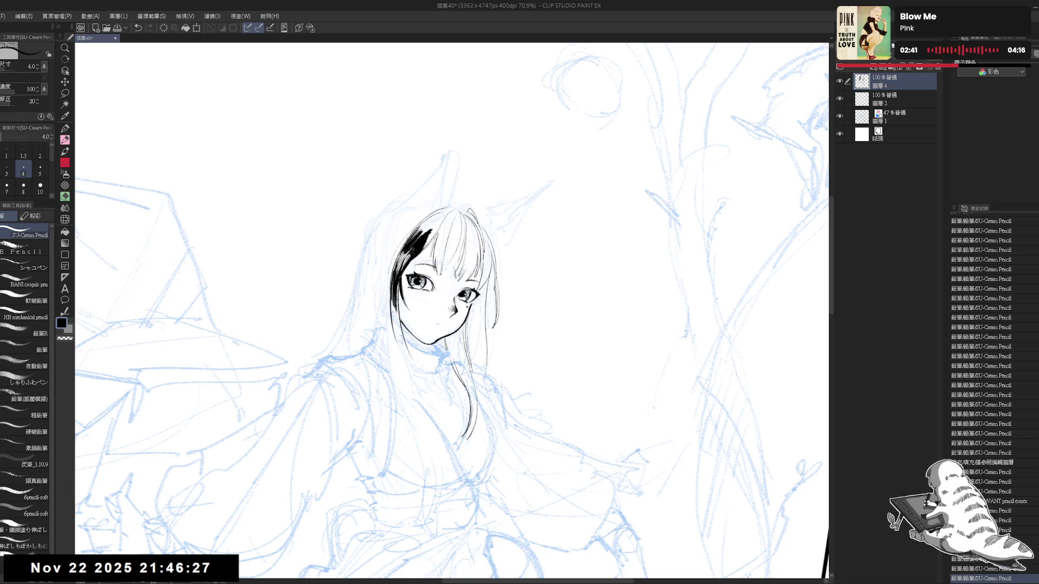
- Redraw the left face outline near the chin with short strokes along the jaw and cheek
key(ctrl+z)
key(ctrl+z)
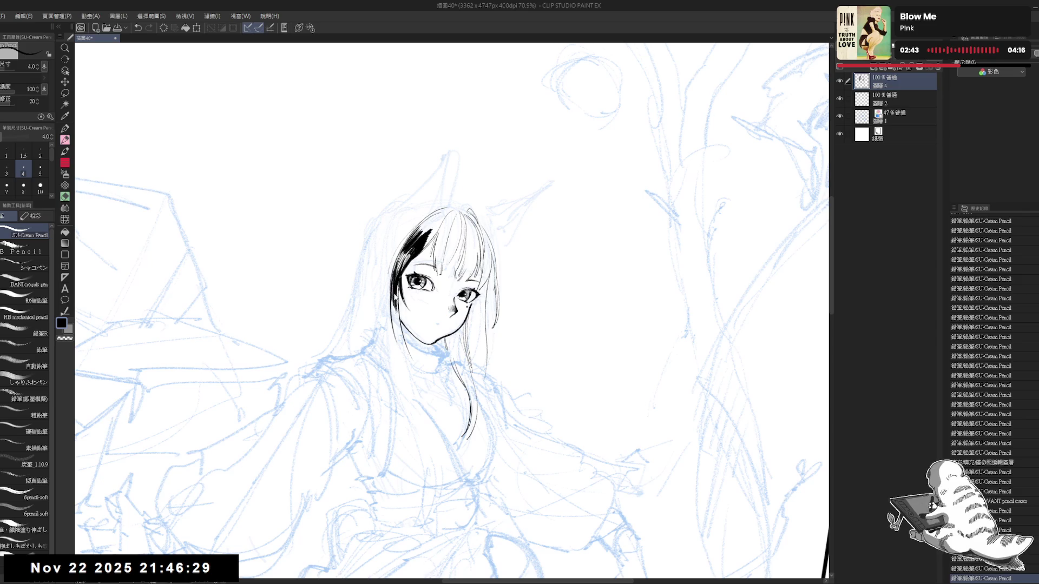
drag(390, 273, 391, 334)
drag(391, 292, 388, 345)
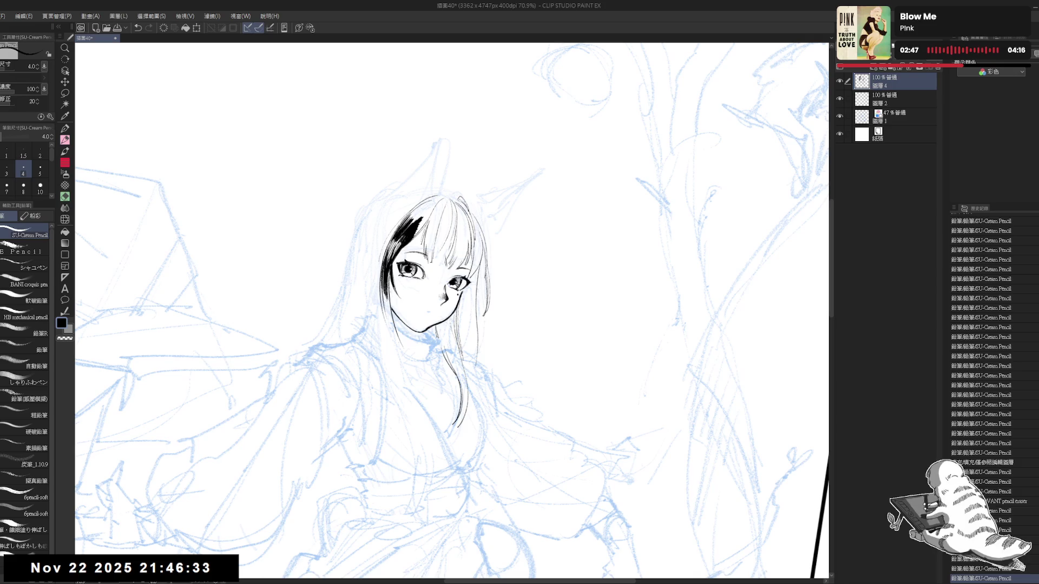
key(ctrl+z)
mouse_move(385, 275)
mouse_down()
mouse_move(381, 320)
mouse_move(404, 350)
mouse_up()
key(ctrl+z)
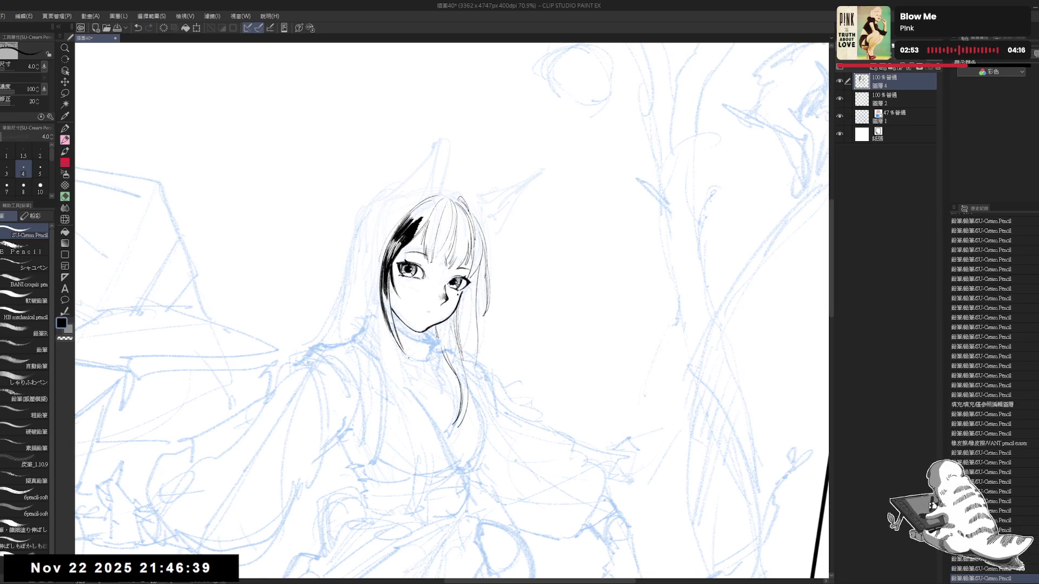
drag(385, 303, 394, 334)
drag(388, 311, 410, 357)
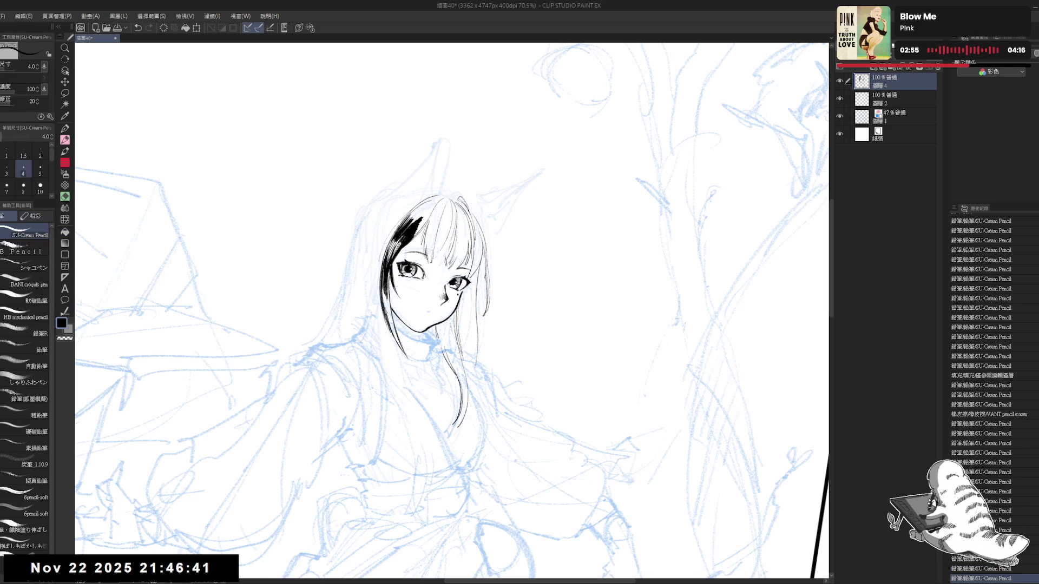
drag(385, 304, 389, 320)
- Fill the small gap near the chin and thicken the left face outline and hair edge
click(397, 336)
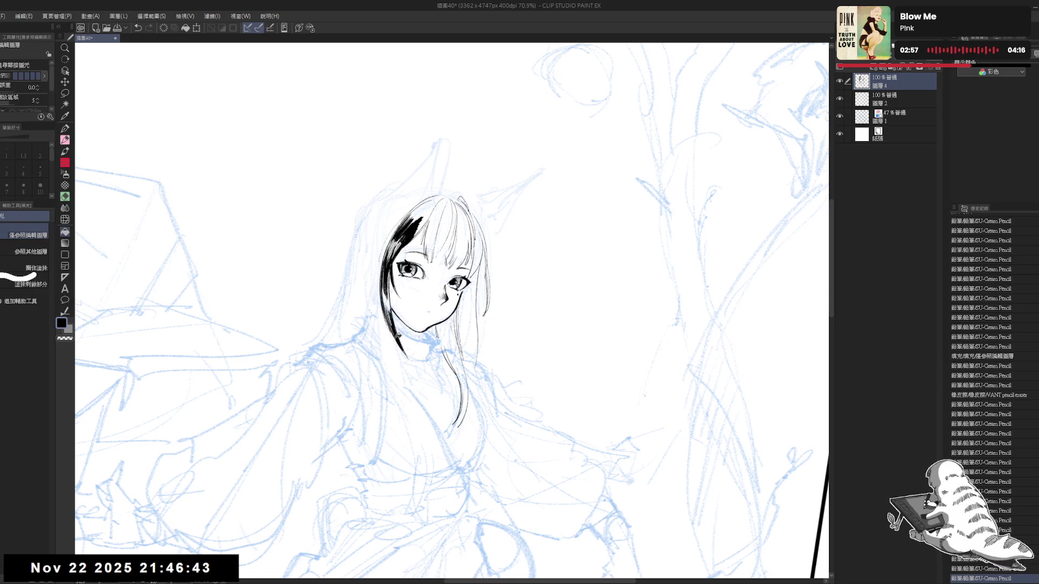
drag(381, 285, 390, 311)
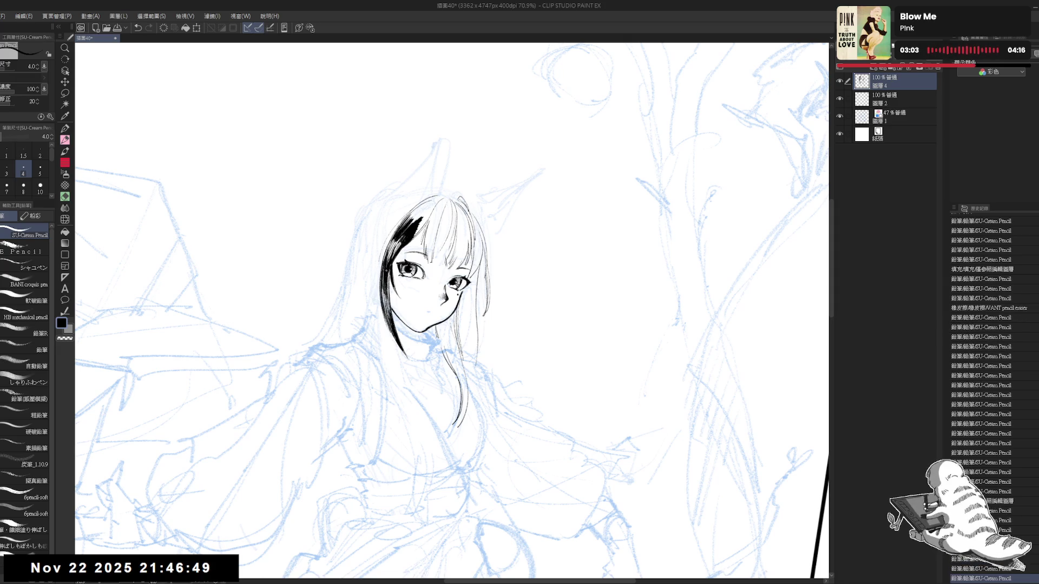
mouse_move(387, 271)
mouse_down()
mouse_move(388, 324)
mouse_move(388, 311)
mouse_up()
drag(388, 295, 389, 317)
drag(387, 300, 389, 320)
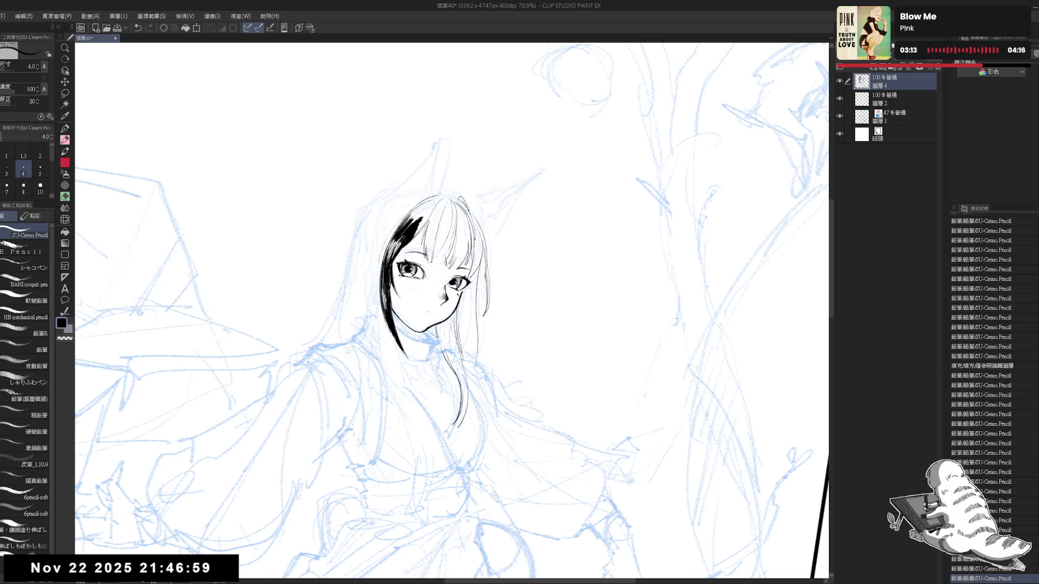
drag(388, 279, 402, 391)
key(ctrl+z)
key(r)
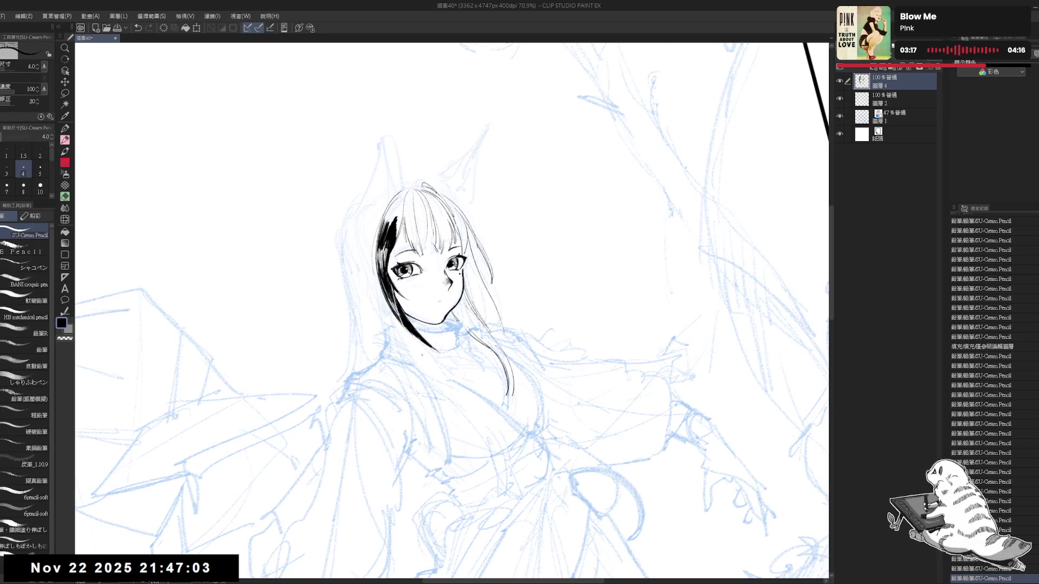
scroll(427, 271, down, 1)
- Try several dark strokes along the hair's left edge, undoing the misfires
mouse_move(432, 314)
mouse_down()
mouse_move(469, 237)
mouse_move(457, 281)
mouse_move(412, 330)
mouse_up()
scroll(468, 237, down, 2)
scroll(456, 281, up, 2)
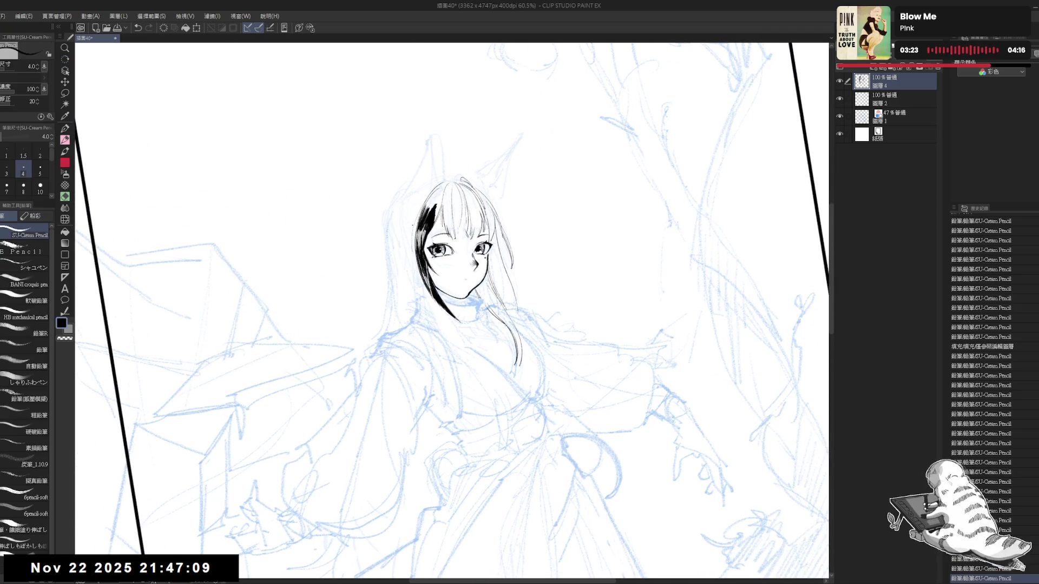
drag(432, 193, 402, 289)
key(ctrl+z)
key(ctrl+z)
key(ctrl+z)
drag(419, 219, 406, 282)
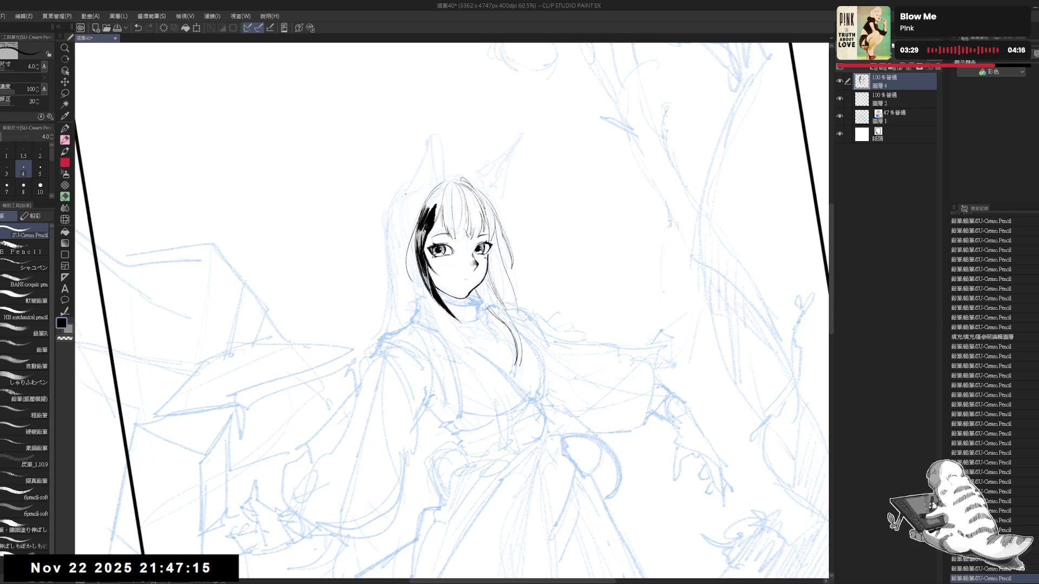
key(ctrl+z)
drag(421, 211, 409, 281)
key(ctrl+z)
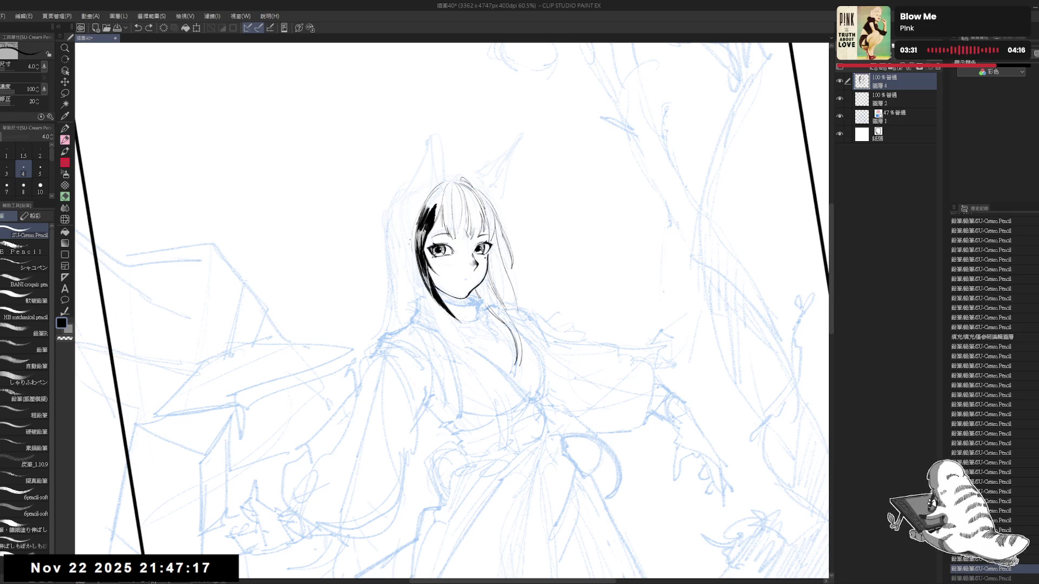
drag(418, 224, 412, 271)
key(ctrl+z)
- Rotate the canvas upright, add a small edge stroke and fill the hair gaps with black
key(r)
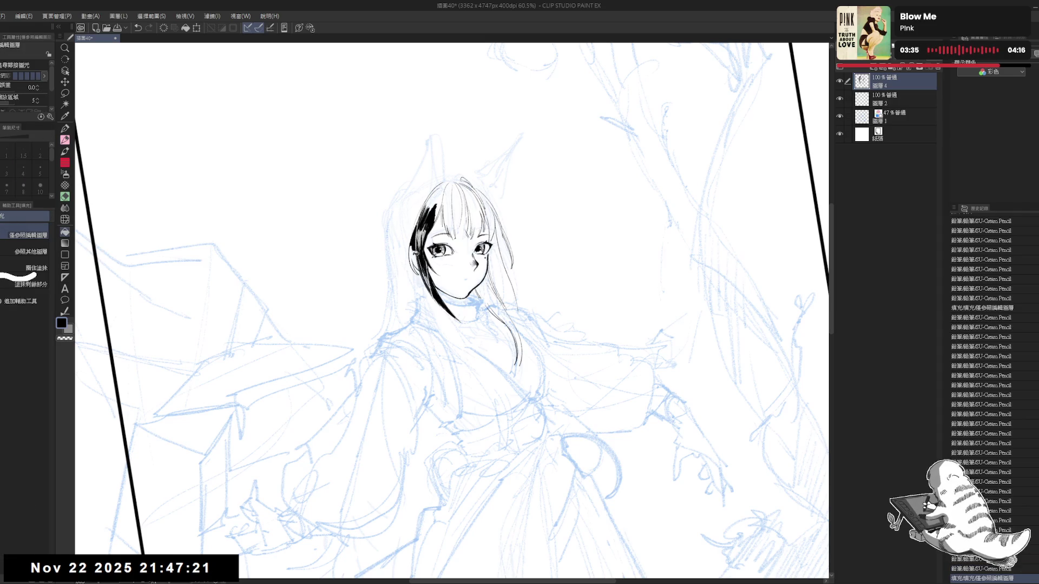
mouse_move(443, 343)
mouse_down()
mouse_move(428, 399)
mouse_move(398, 392)
mouse_up()
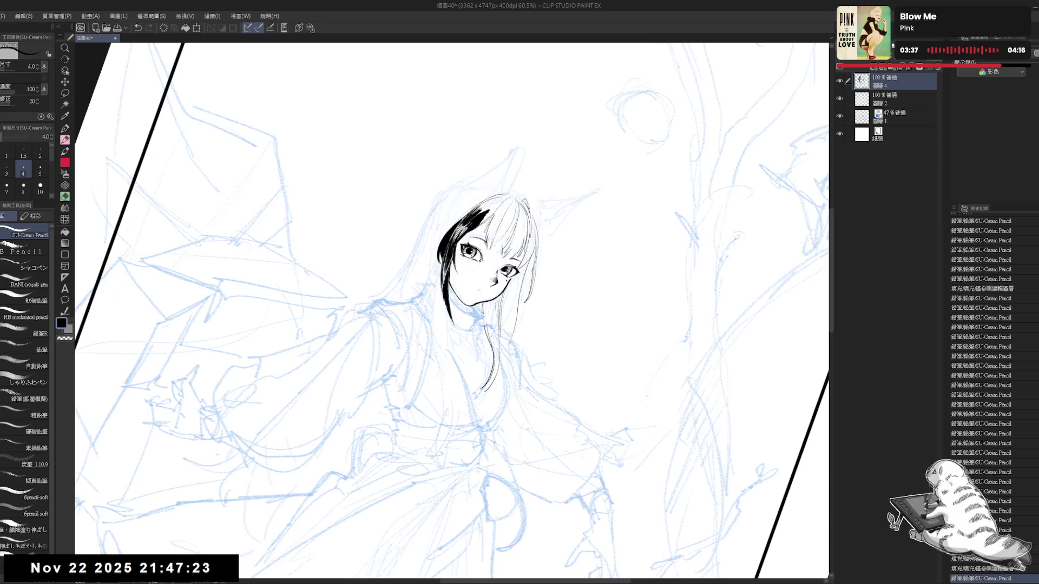
drag(452, 270, 458, 281)
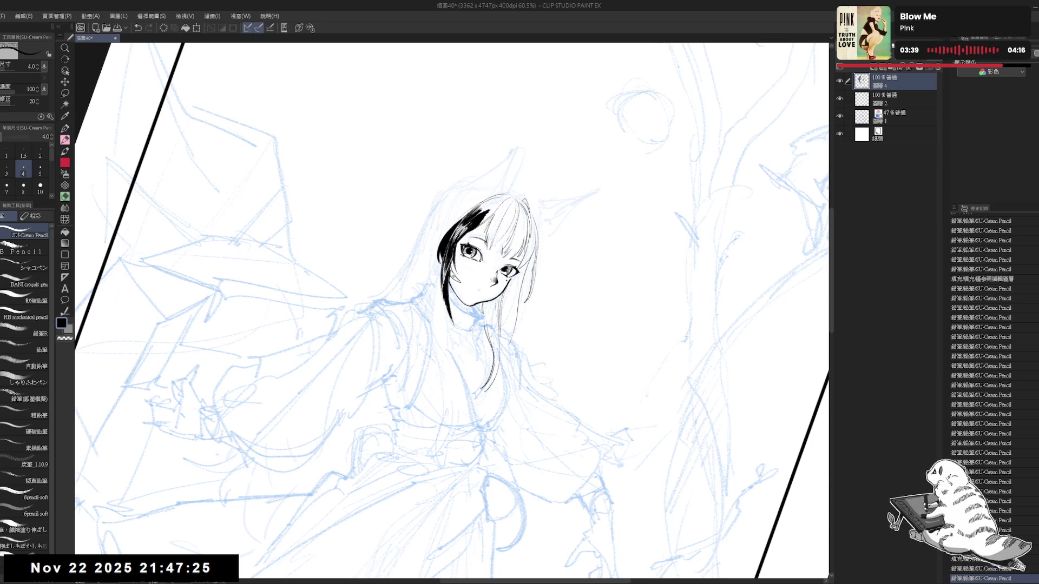
key(g)
click(453, 273)
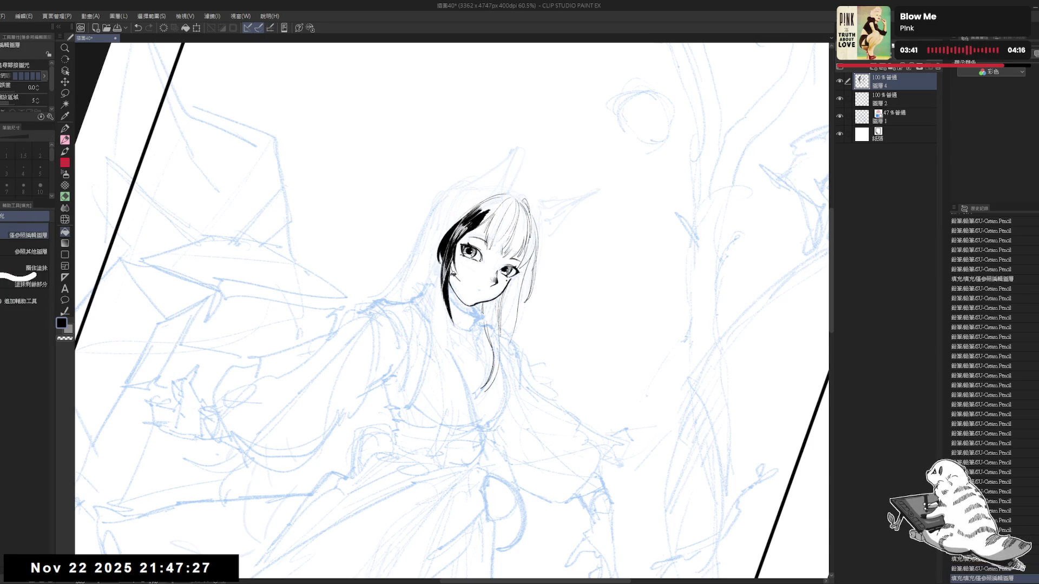
key(p)
key(g)
click(453, 274)
key(p)
- Reset the rotation, mirror the canvas to check, and add another stroke along the hair's left edge
key(@)
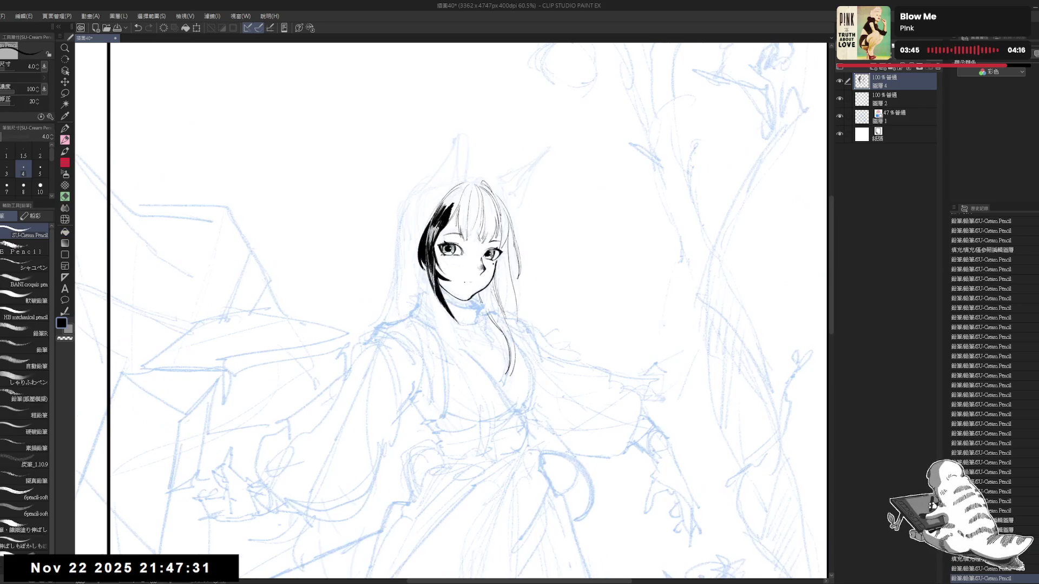
key(h)
key(h)
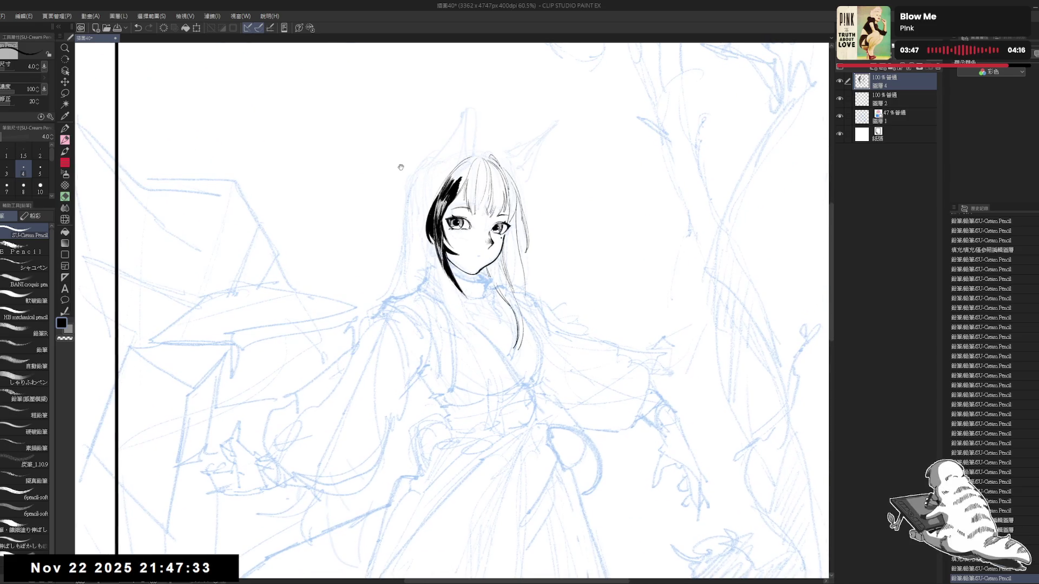
scroll(494, 243, down, 1)
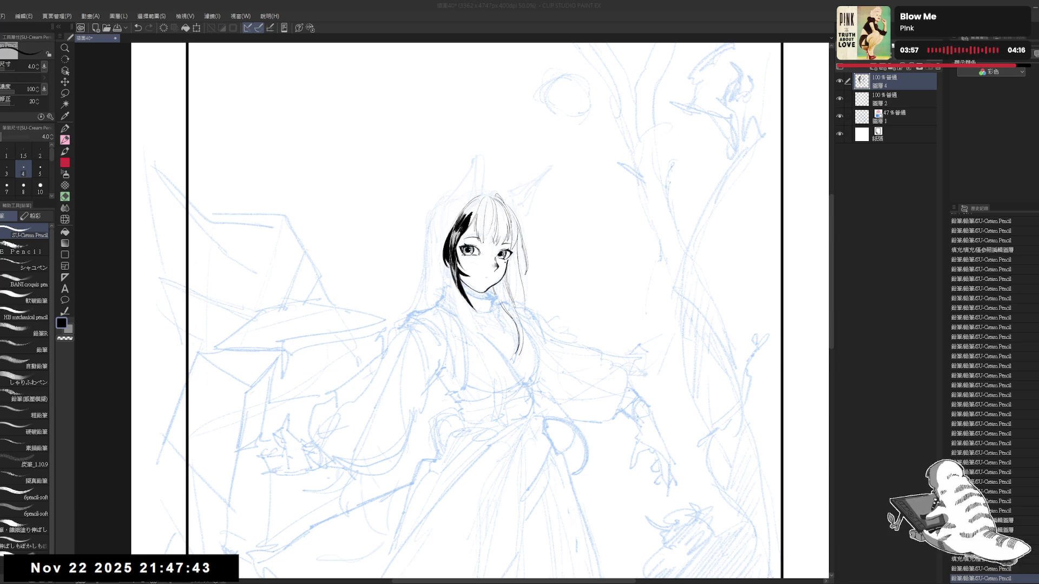
drag(379, 411, 411, 445)
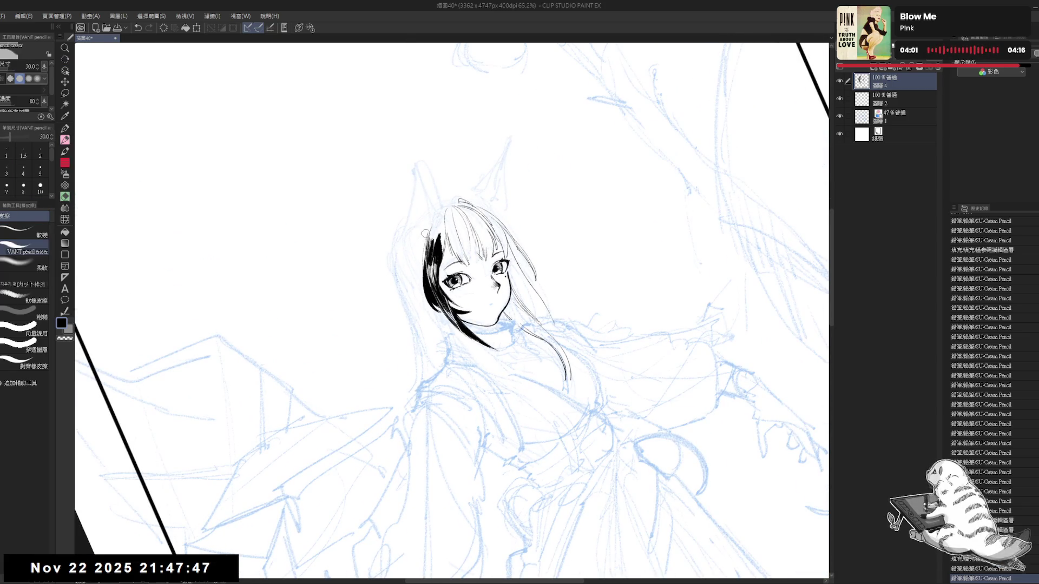
key(p)
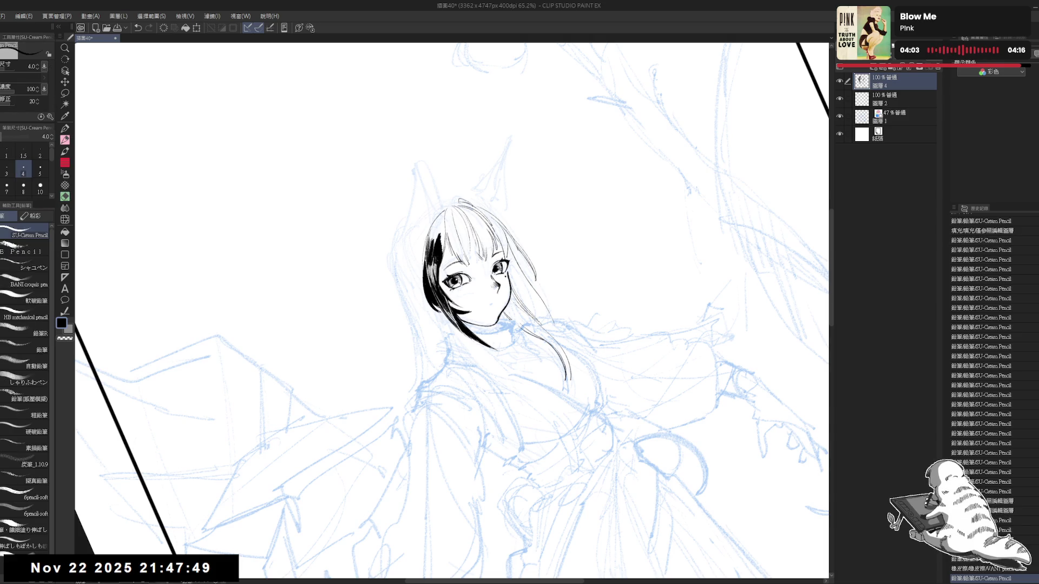
drag(441, 213, 423, 262)
key(e)
key(p)
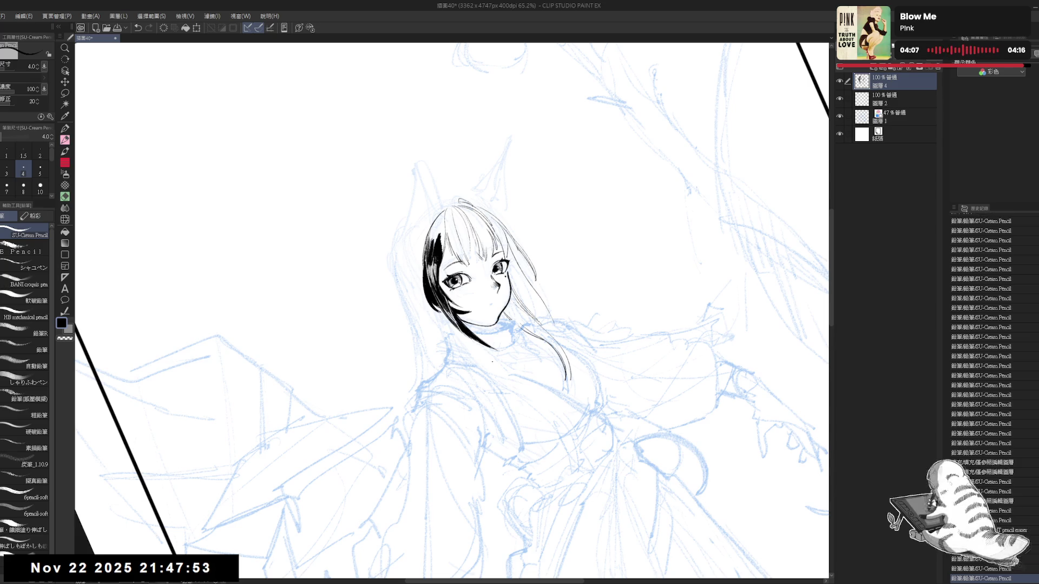
key(r)
mouse_move(428, 221)
mouse_down()
mouse_move(451, 212)
mouse_move(436, 235)
mouse_up()
scroll(436, 238, up, 2)
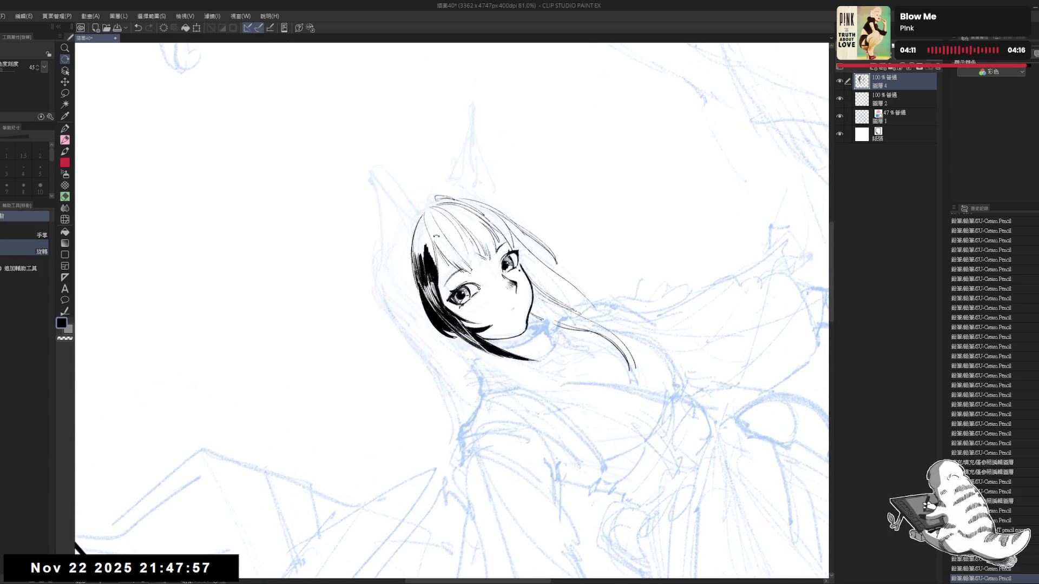
key(p)
key(ctrl+z)
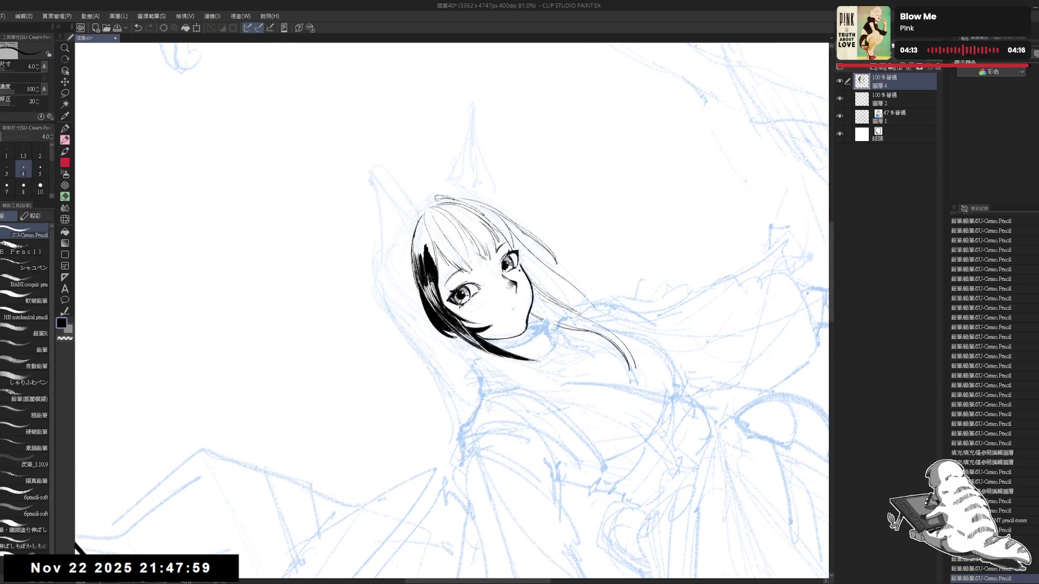
key(ctrl+y)
key(ctrl+y)
key(ctrl+y)
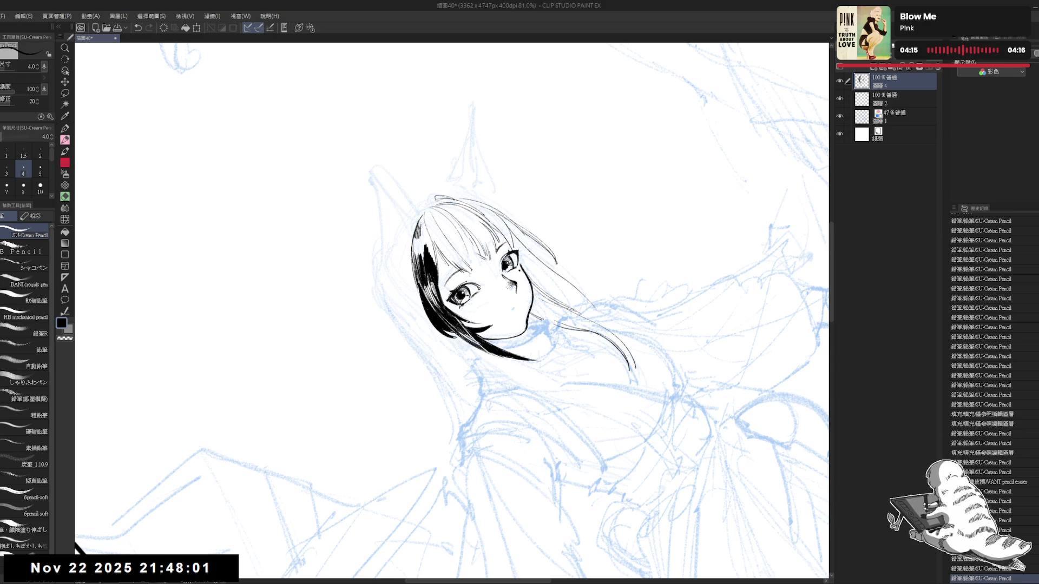
key(ctrl+y)
key(ctrl+y)
key(ctrl+y)
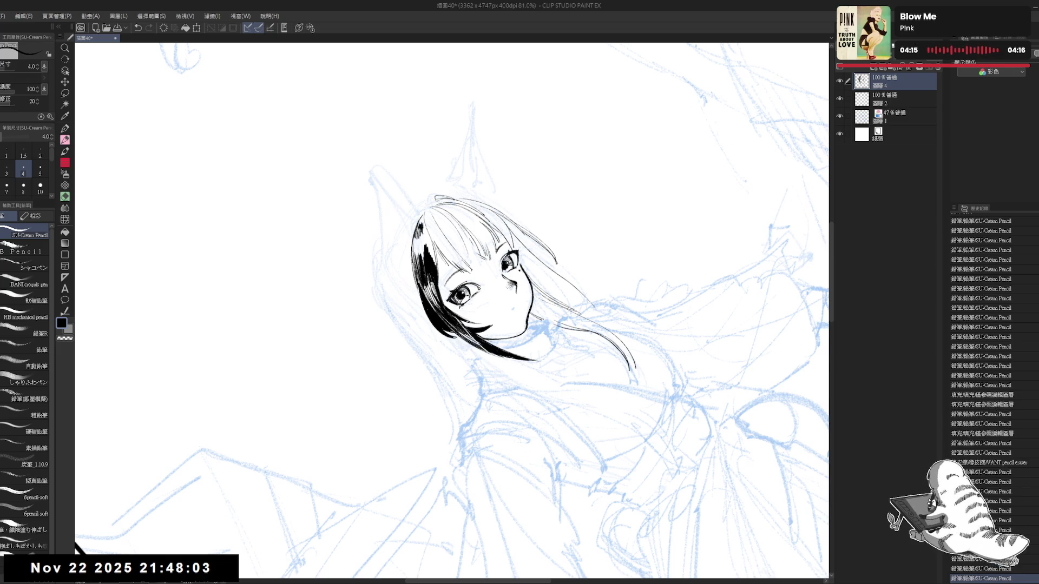
key(ctrl+y)
key(ctrl+y)
key(ctrl+y)
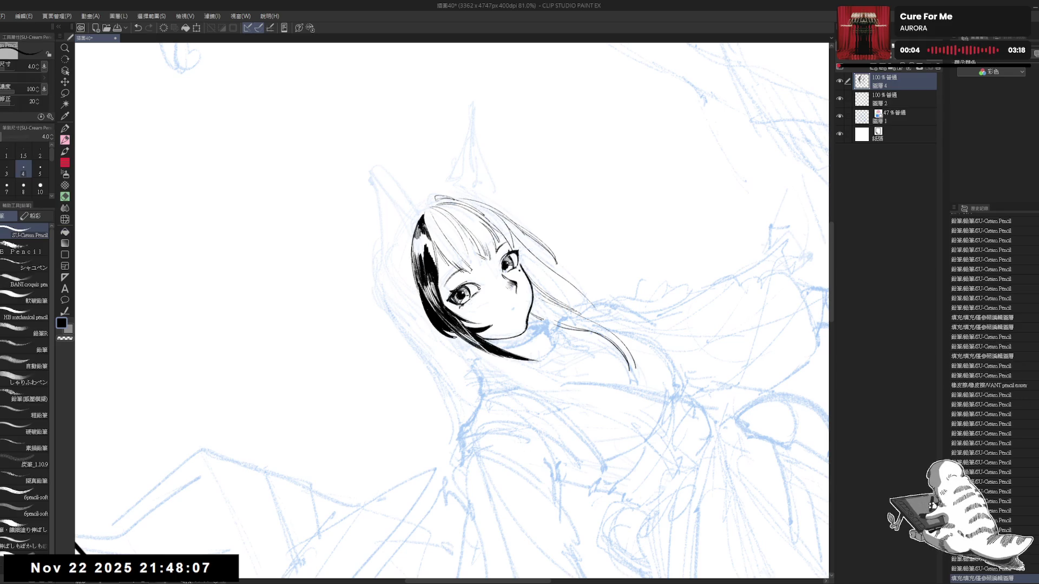
key(ctrl+y)
key(ctrl+0)
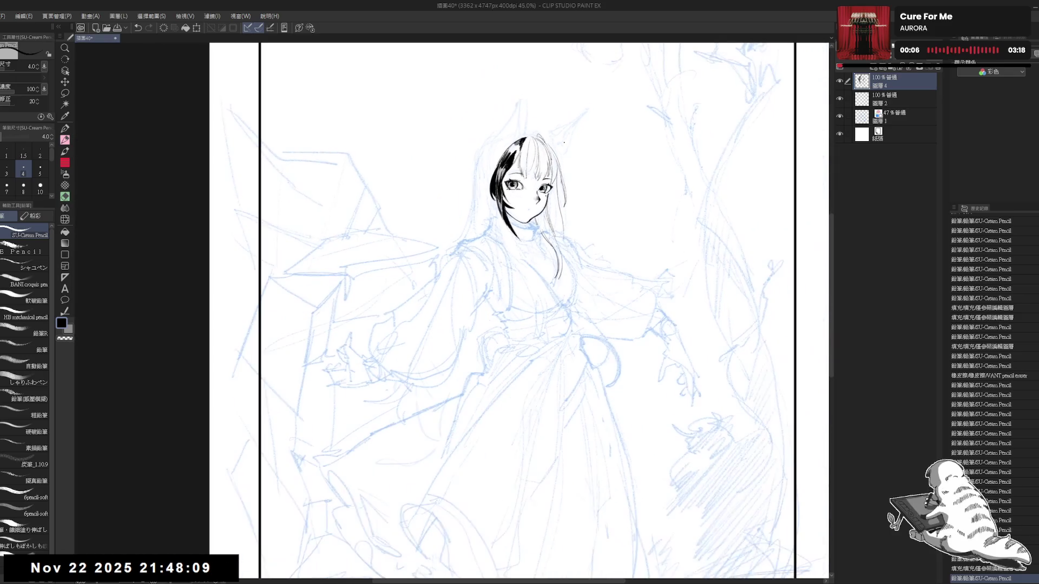
mouse_move(583, 173)
mouse_down()
mouse_move(538, 158)
mouse_move(544, 175)
mouse_up()
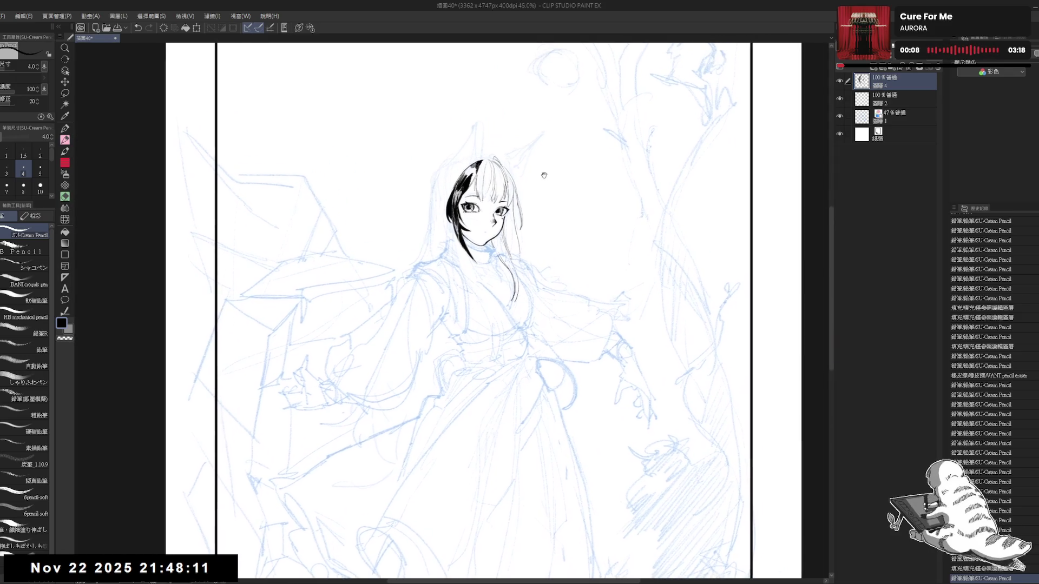
scroll(520, 157, up, 2)
scroll(463, 189, up, 3)
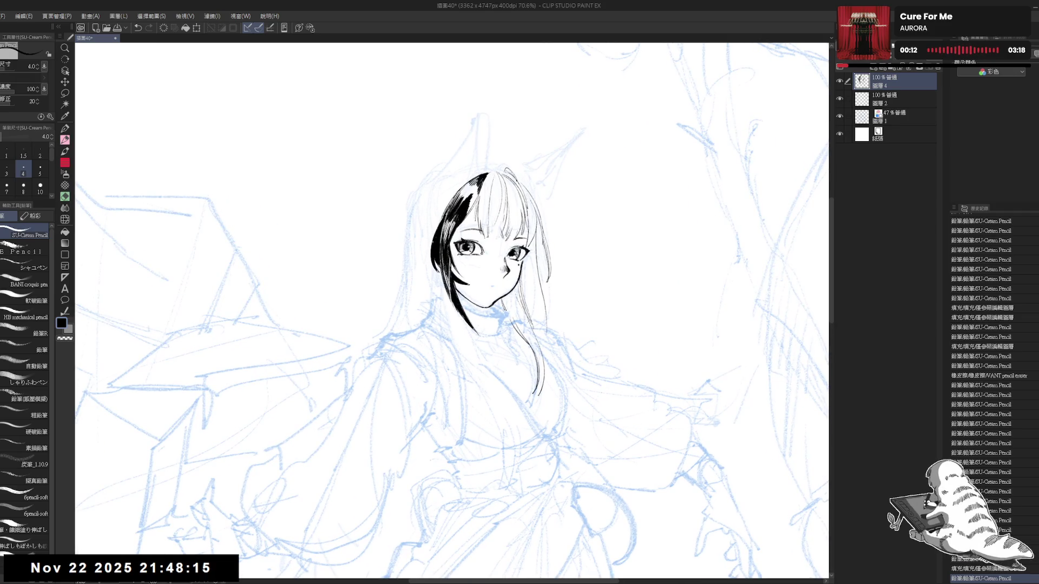
- Redraw the ear arc left of the face with the SU-Cream Pencil, undoing the failed attempts
drag(420, 250, 425, 263)
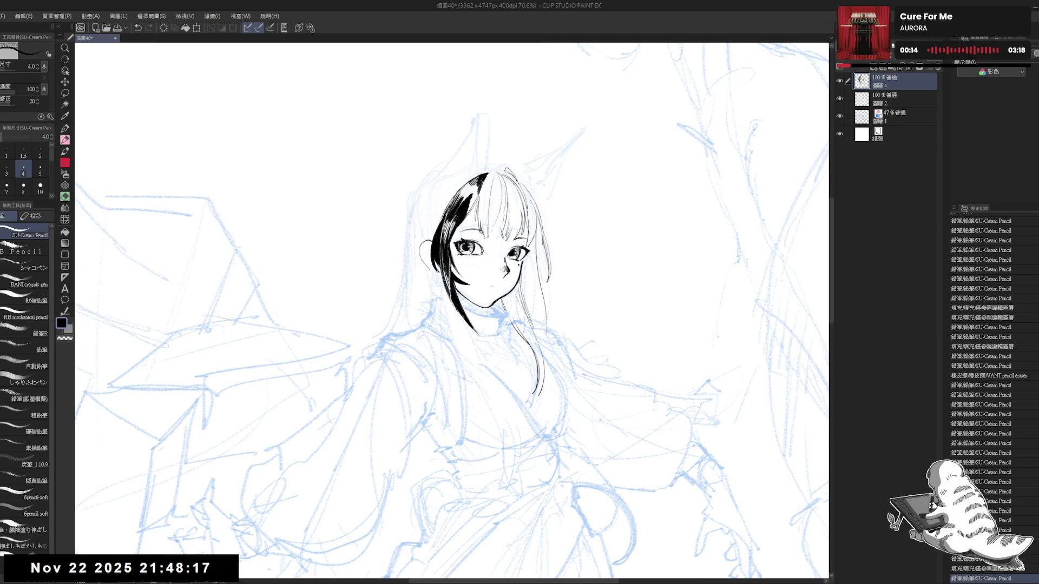
key(ctrl+z)
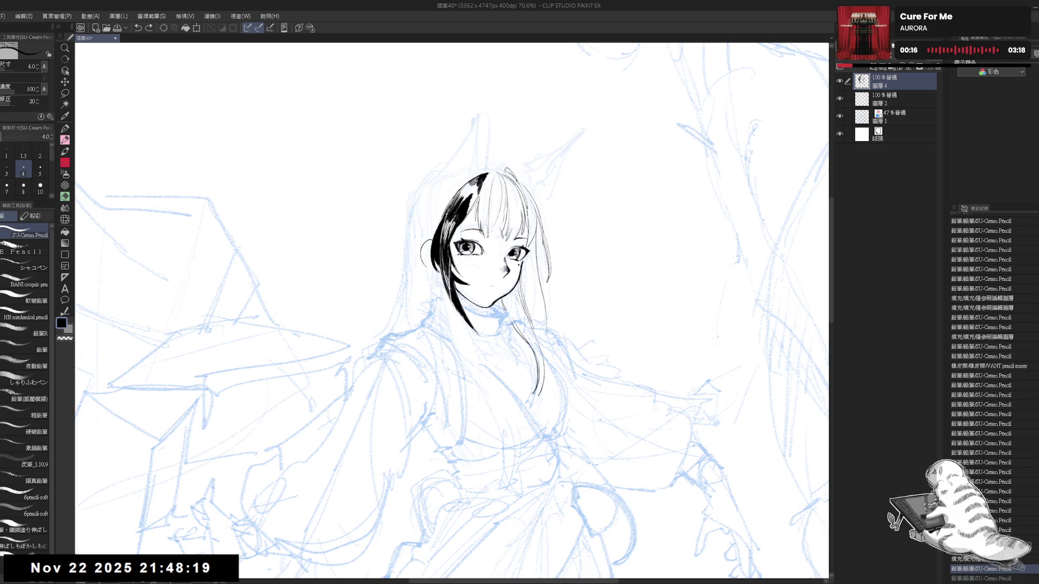
key(ctrl+z)
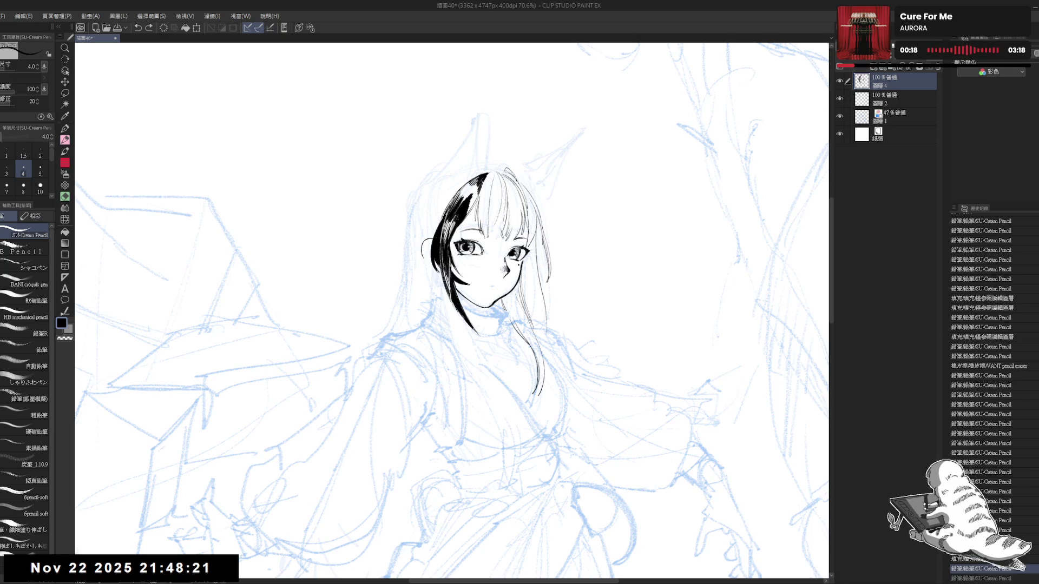
drag(422, 254, 433, 271)
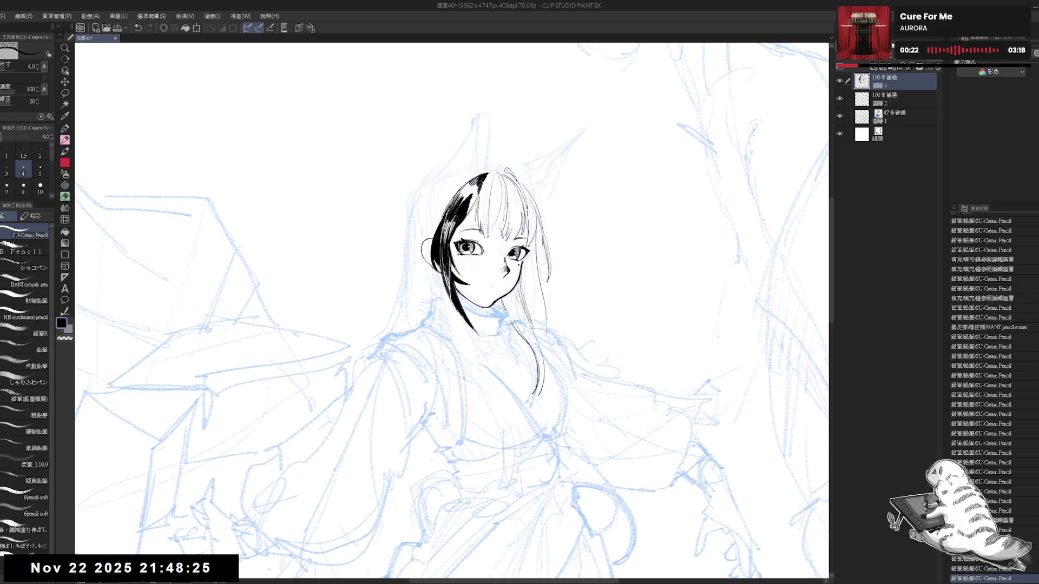
key(ctrl+z)
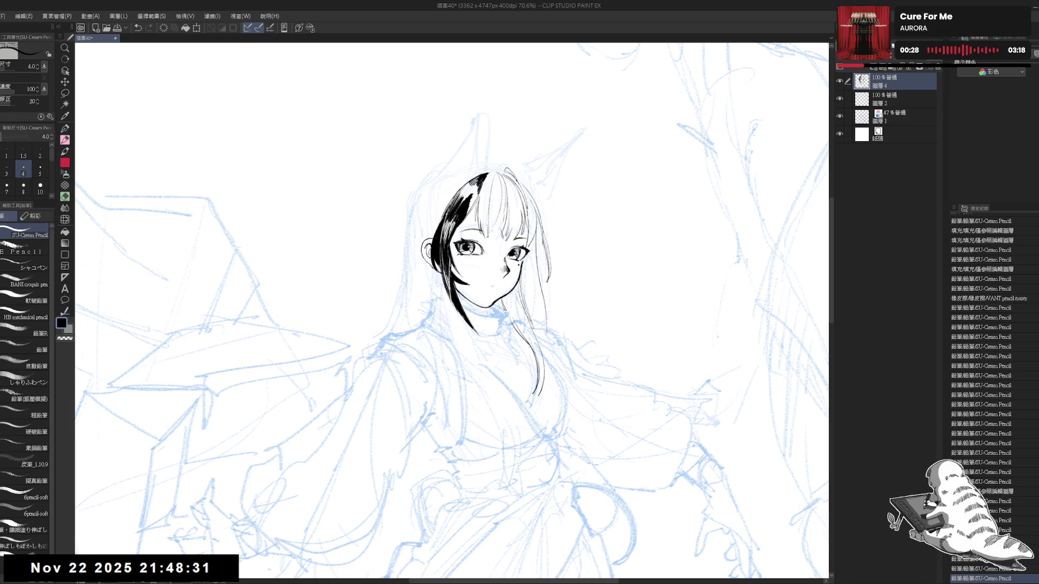
key(ctrl+z)
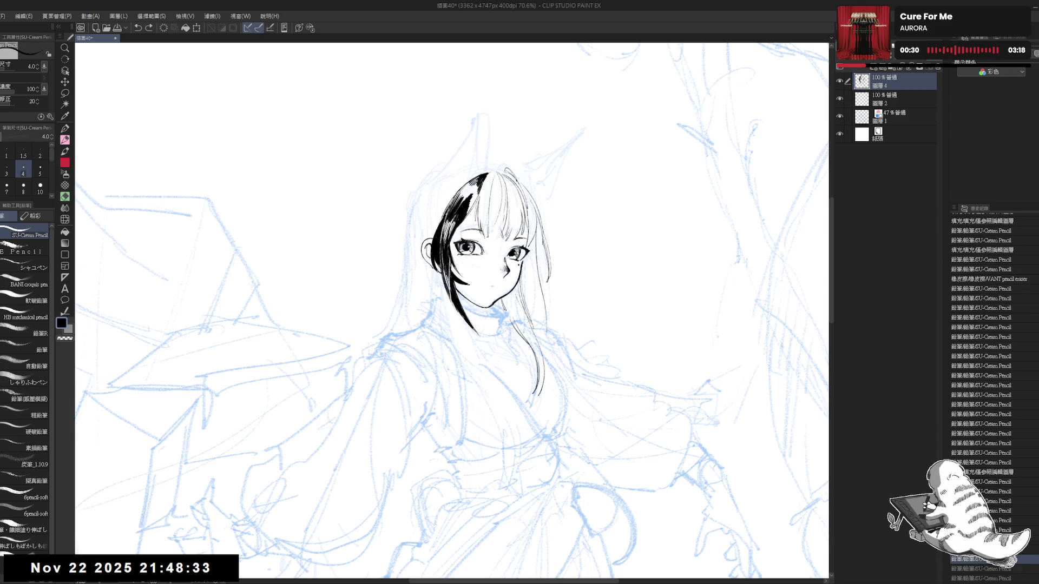
- Recentre the view on the face and ear and retry the strokes below the ear
key(ctrl+y)
drag(428, 270, 436, 258)
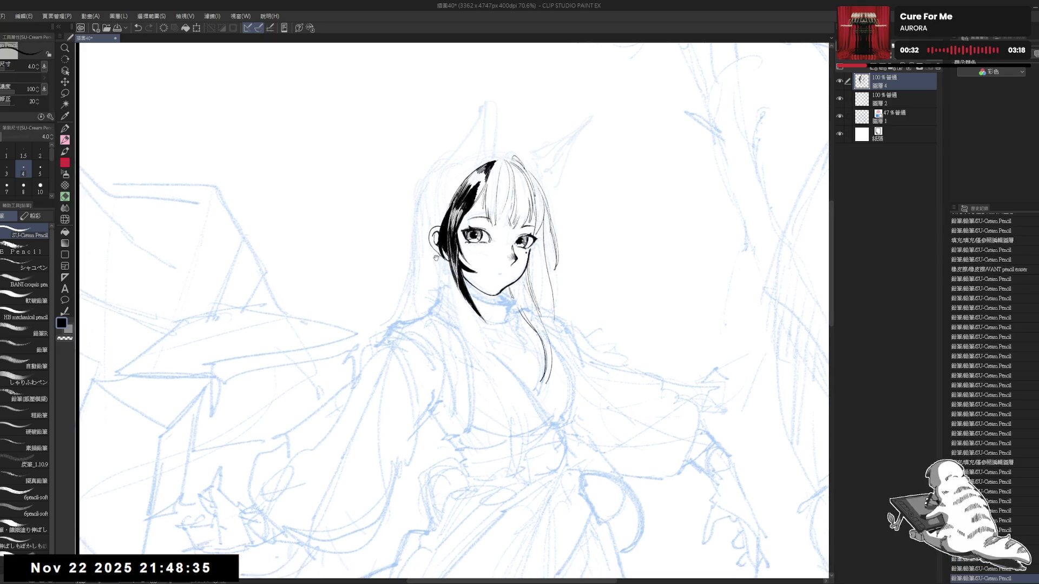
scroll(436, 258, up, 2)
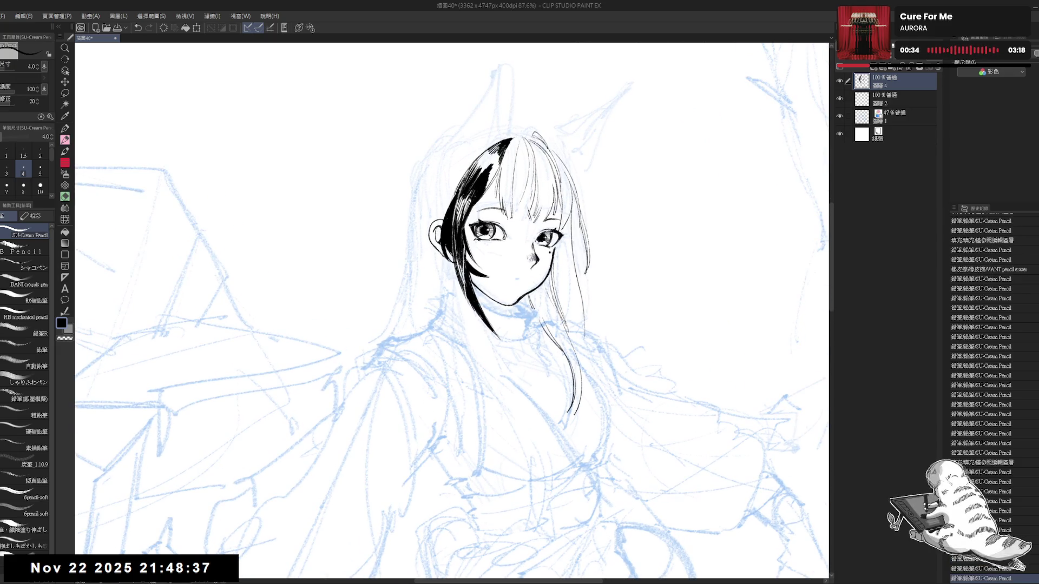
key(ctrl+y)
drag(444, 283, 442, 277)
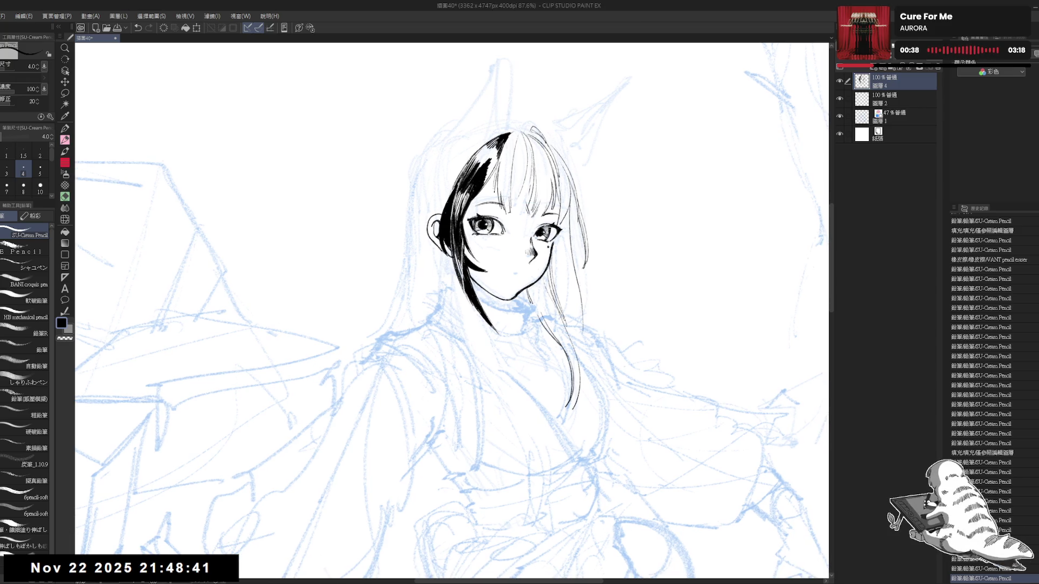
drag(489, 209, 463, 203)
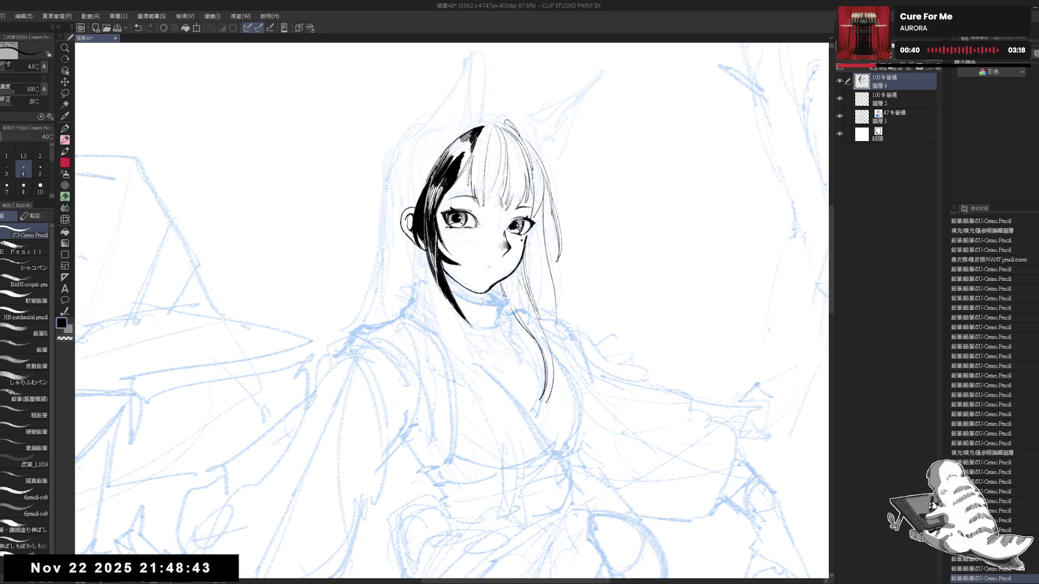
mouse_move(412, 242)
mouse_down()
mouse_move(409, 273)
mouse_move(408, 253)
mouse_up()
key(ctrl+z)
key(ctrl+z)
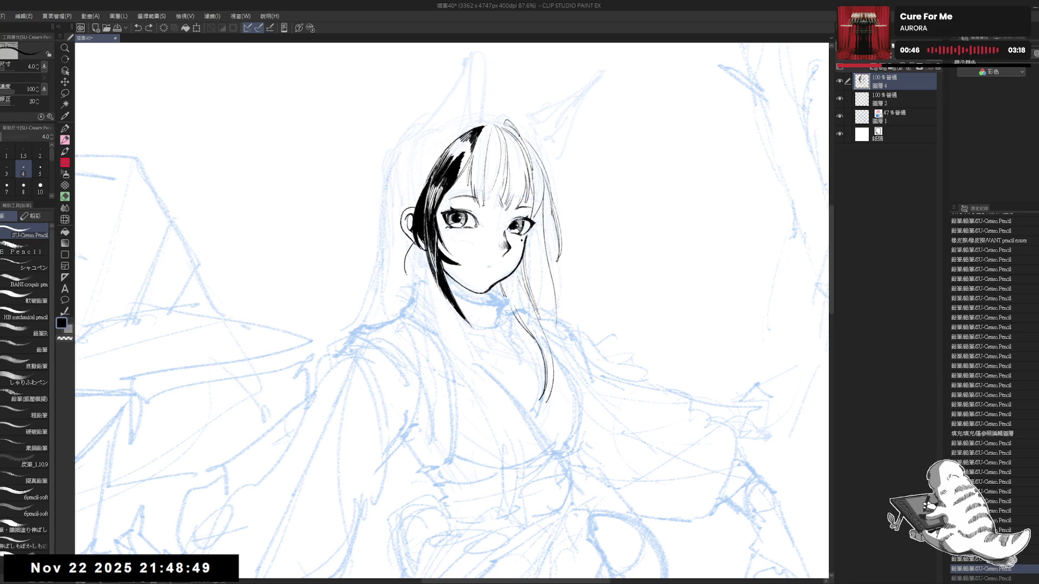
key(ctrl+z)
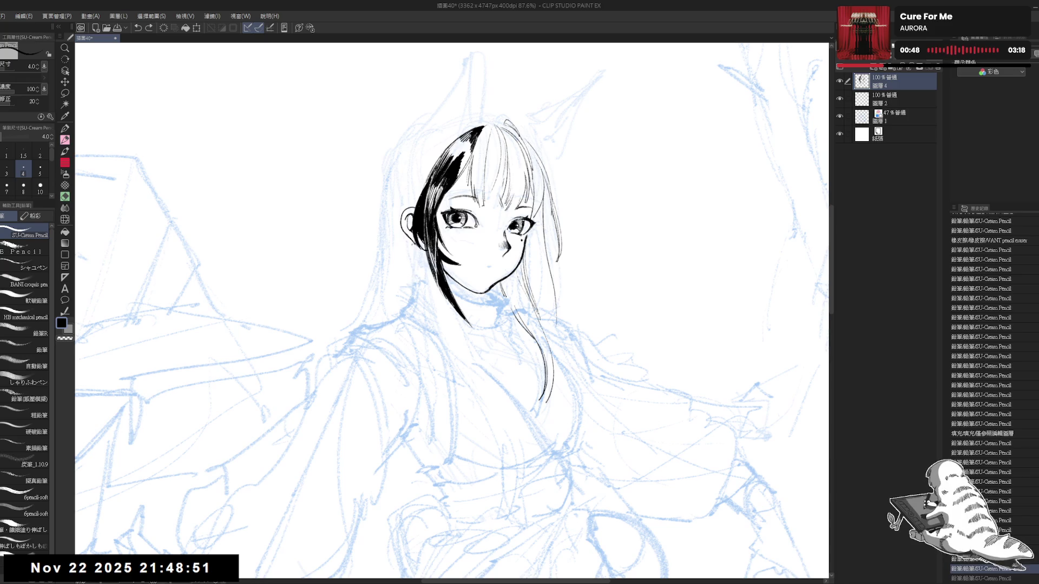
- Draw the round hoop earring hanging below the ear
drag(415, 244, 403, 263)
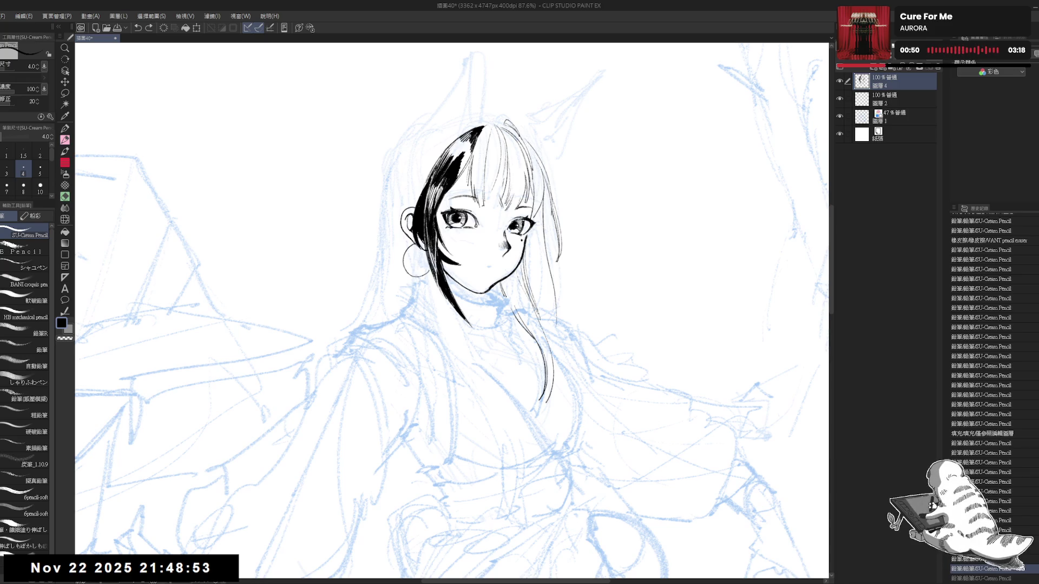
key(ctrl+y)
key(e)
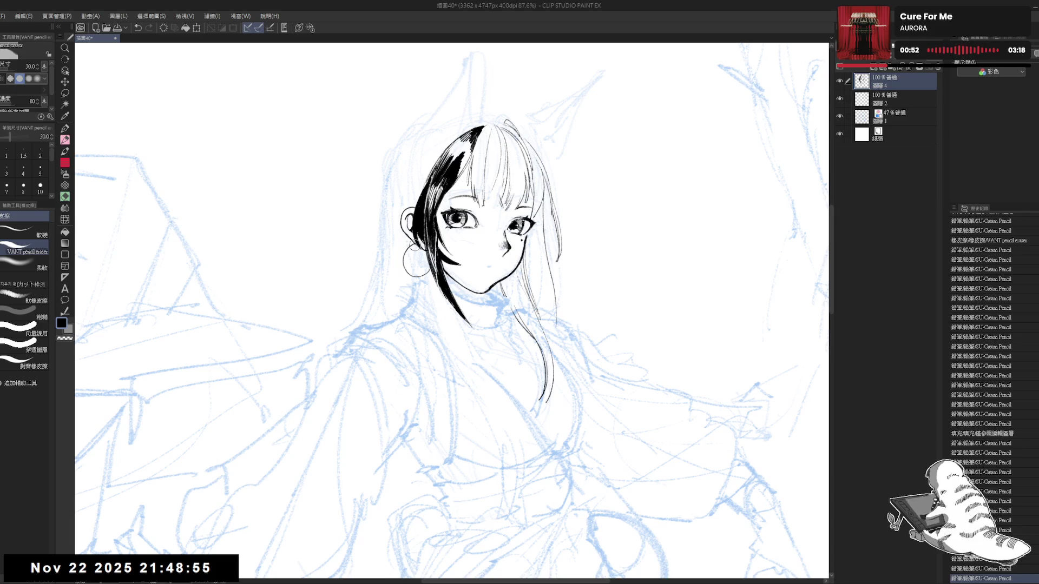
key(p)
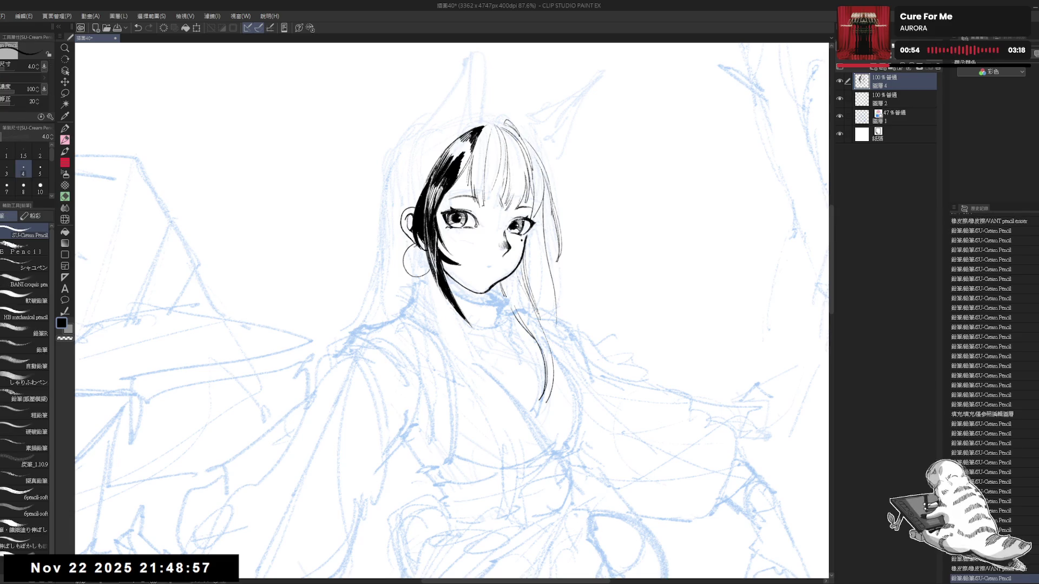
drag(541, 379, 546, 400)
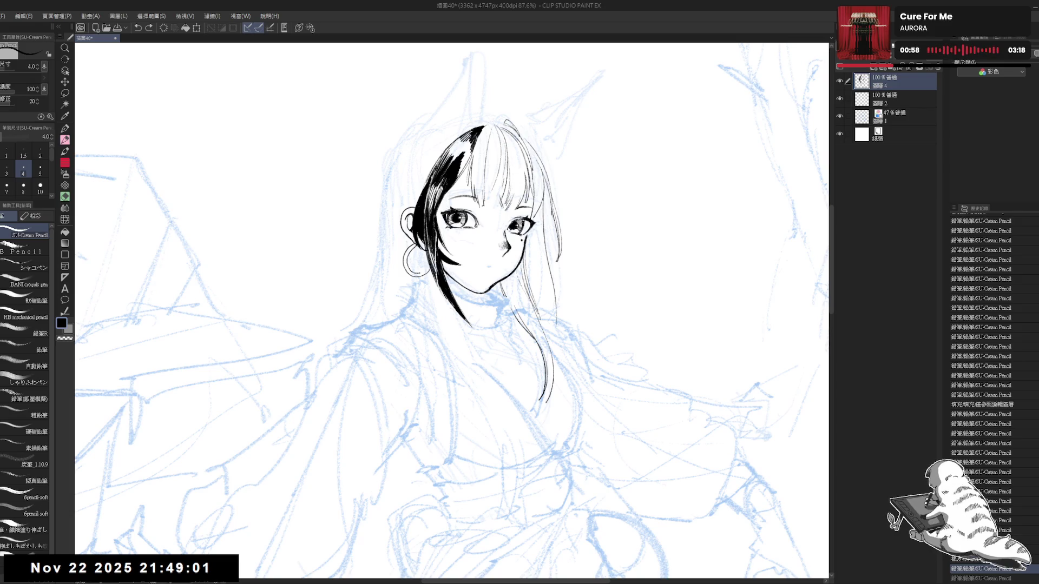
- Outline the earring circle a second time on a tilted view, then return upright and zoom in
key(e)
click(423, 269)
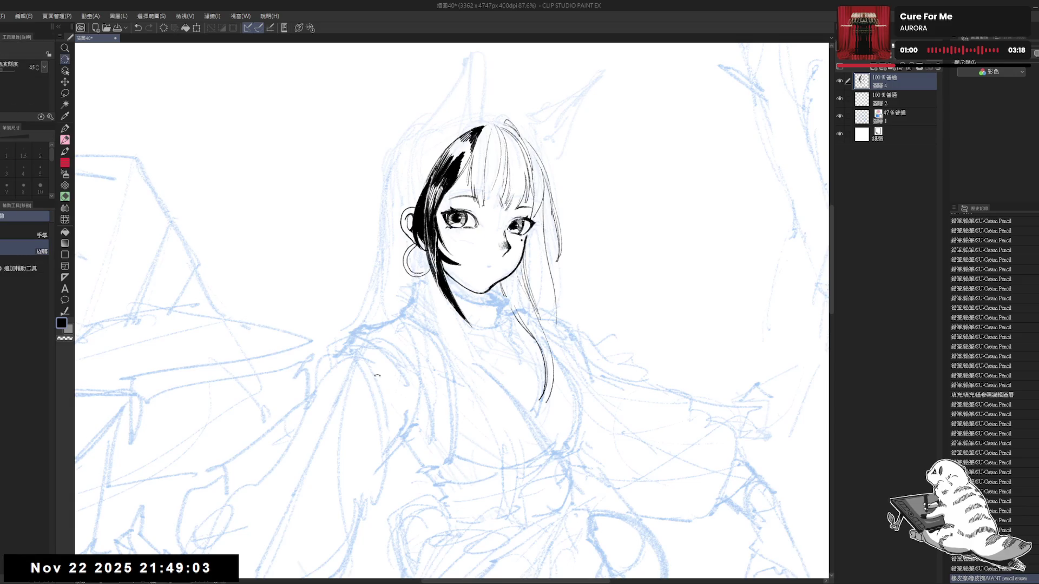
drag(424, 269, 400, 297)
key(p)
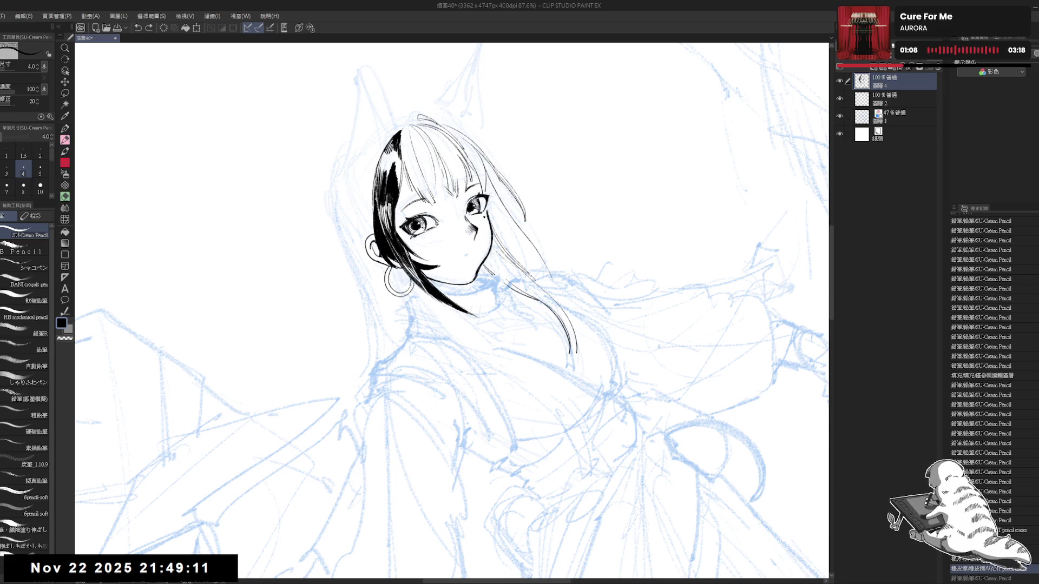
key(ctrl+@)
key(ctrl+plus)
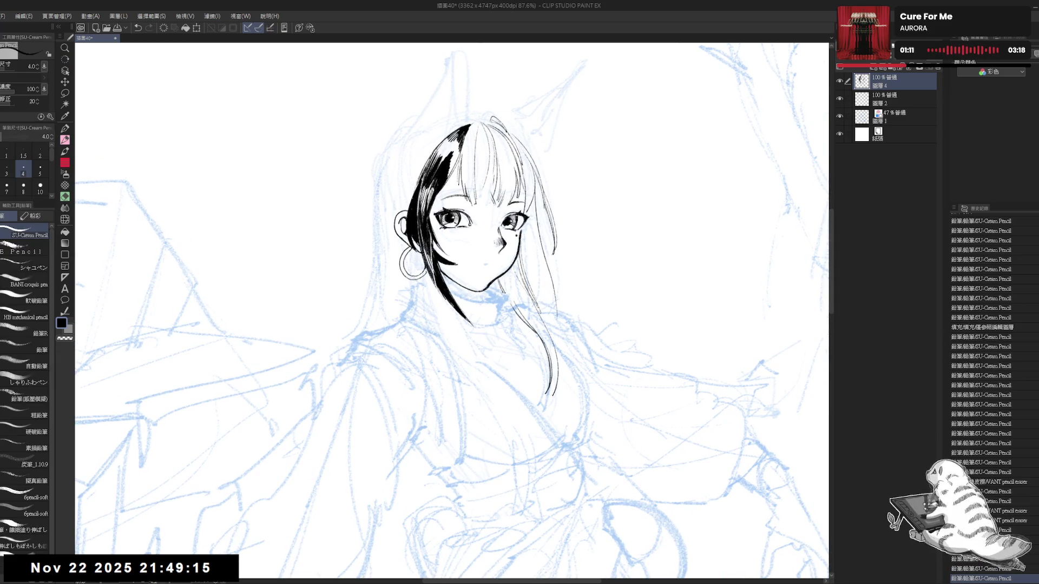
- Erase stray marks around the earring with the VANT pencil eraser and touch up its pencil lines
key(e)
drag(431, 268, 421, 279)
key(p)
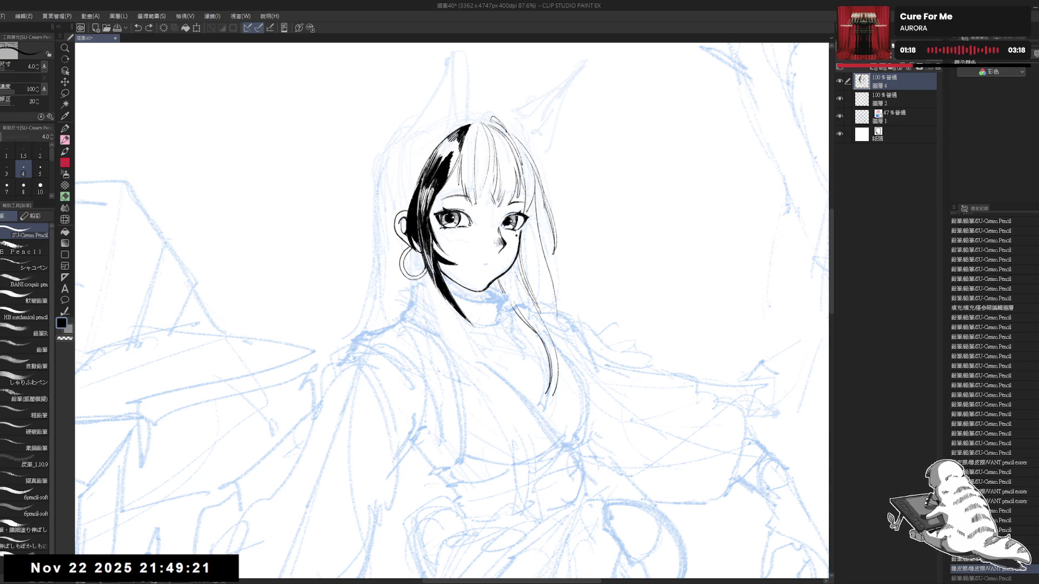
drag(433, 259, 435, 266)
drag(412, 246, 405, 257)
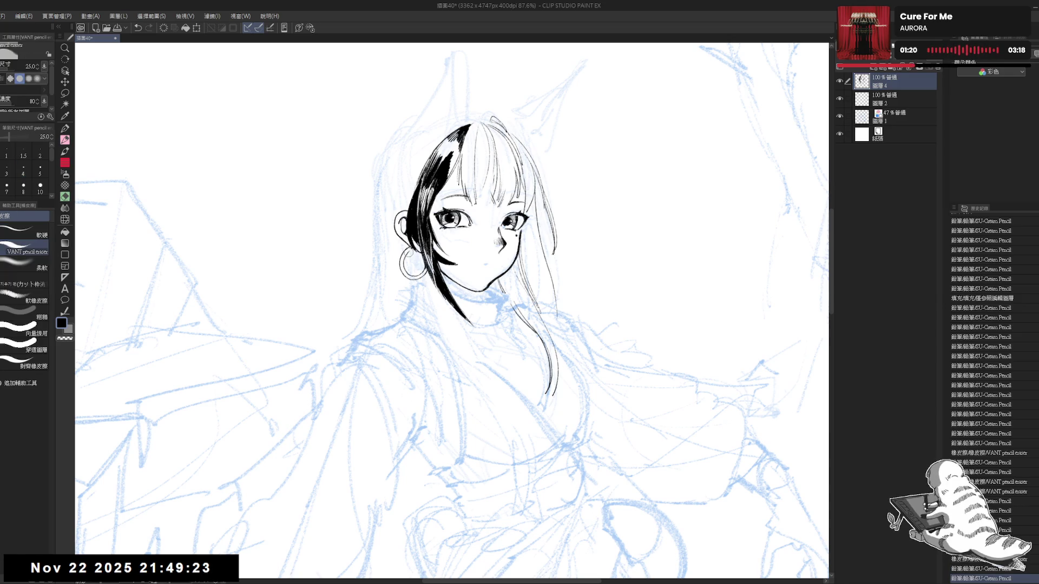
key(p)
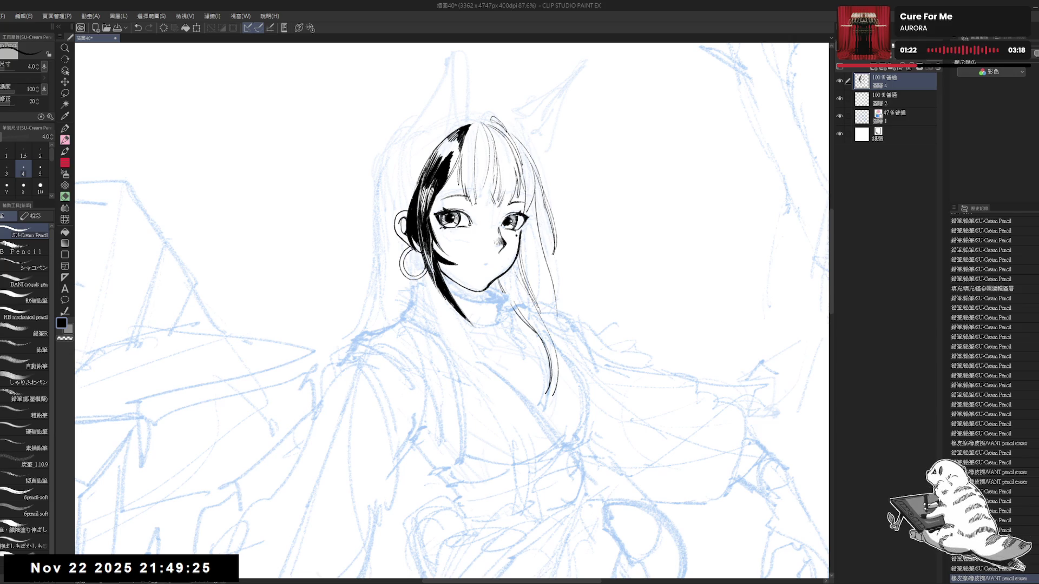
key(ctrl+minus)
key(ctrl+minus)
key(ctrl+minus)
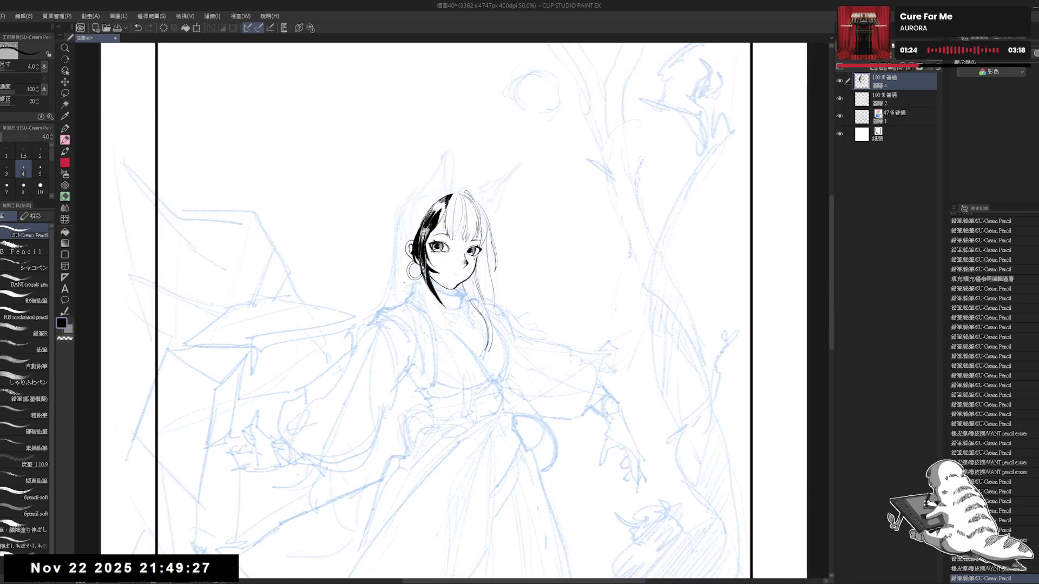
- Erase part of the chin line with a size-30 eraser and redraw small cheek and chin marks
scroll(404, 282, up, 1)
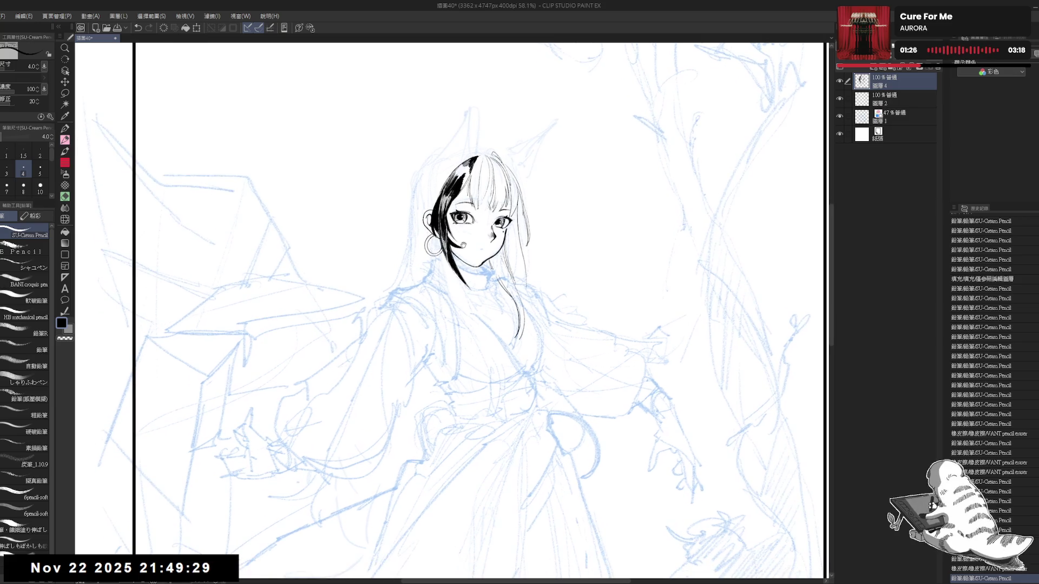
scroll(481, 232, up, 1)
scroll(480, 233, up, 1)
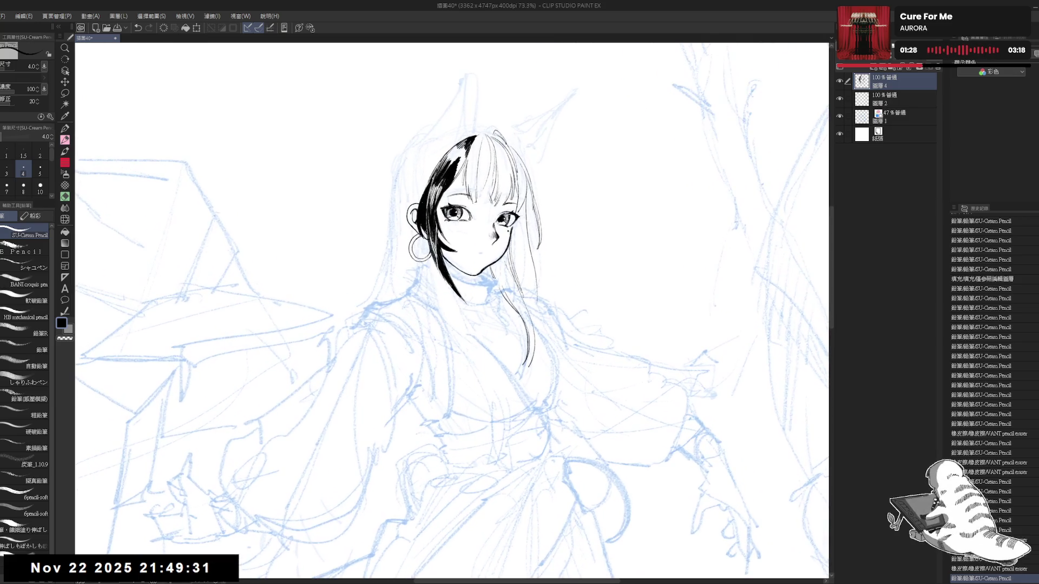
mouse_move(466, 227)
mouse_down()
mouse_move(459, 255)
mouse_move(441, 260)
mouse_move(490, 251)
mouse_up()
key(e)
key(bracketright)
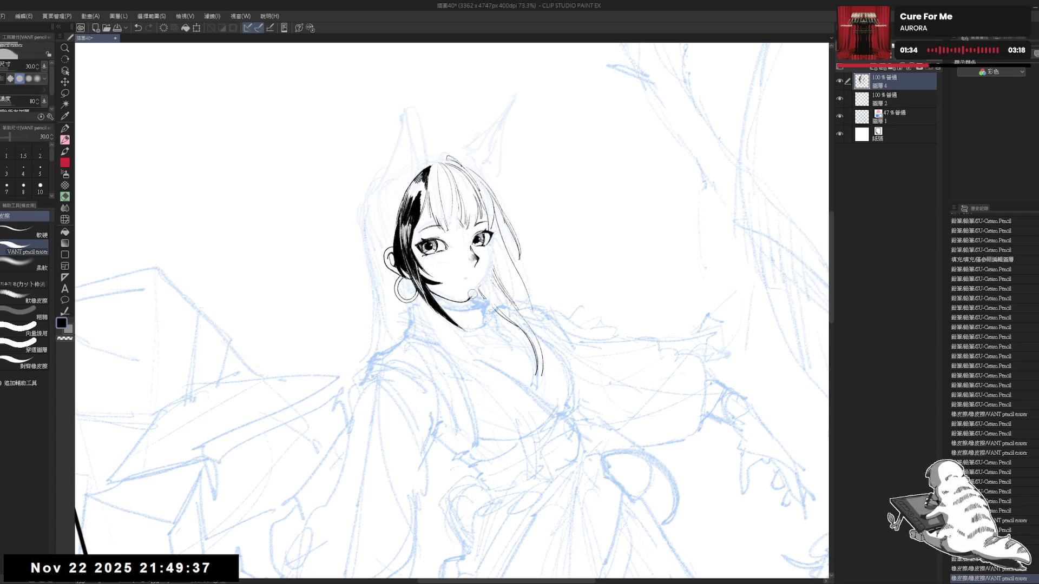
drag(473, 294, 475, 296)
key(p)
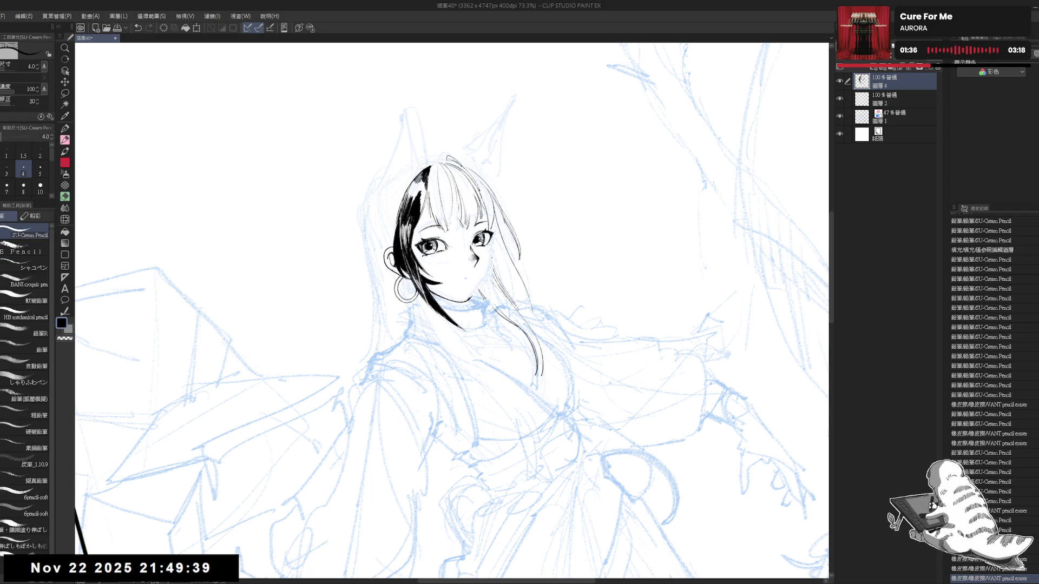
mouse_move(493, 250)
mouse_down()
mouse_move(488, 283)
mouse_move(479, 273)
mouse_up()
key(ctrl+z)
key(ctrl+z)
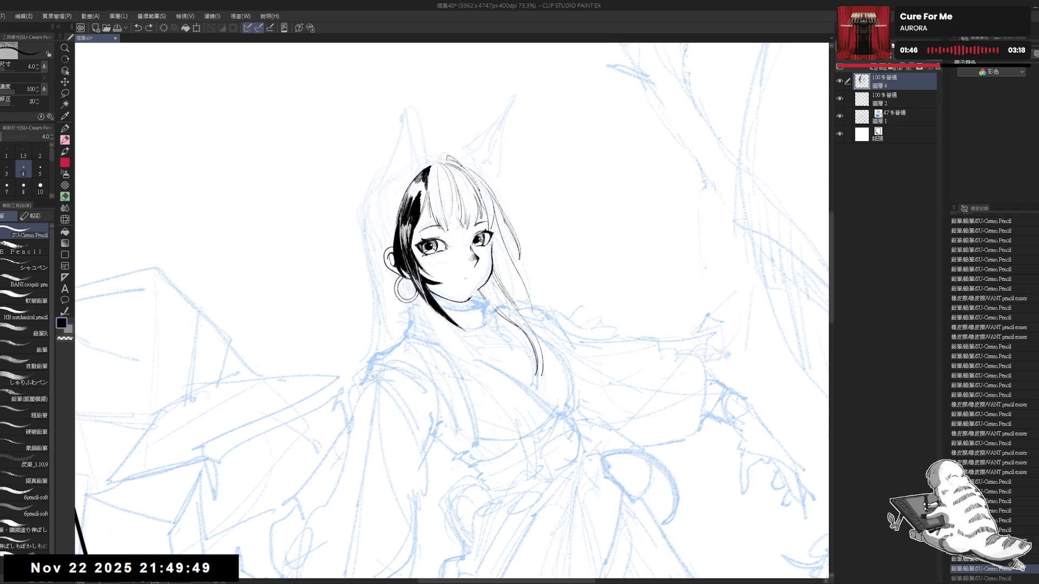
key(ctrl+y)
key(ctrl+z)
key(ctrl+y)
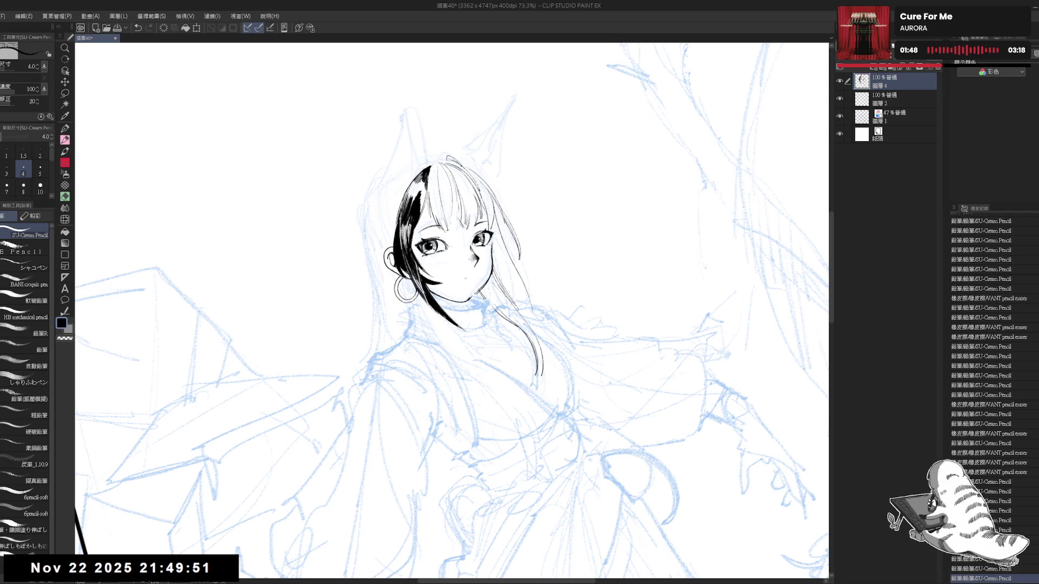
- Erase stray strokes around the face and chin on a tilted, zoomed view
drag(487, 227, 460, 208)
drag(465, 290, 473, 301)
mouse_move(474, 251)
mouse_down()
mouse_move(484, 288)
mouse_move(484, 261)
mouse_move(476, 307)
mouse_move(467, 306)
mouse_move(474, 280)
mouse_move(470, 310)
mouse_move(495, 384)
mouse_move(535, 347)
mouse_up()
key(e)
key(p)
key(e)
key(p)
key(e)
key(p)
- Turn the view upright, hide Layer 1's blue sketch to check the line art, then show it again
drag(450, 325, 463, 304)
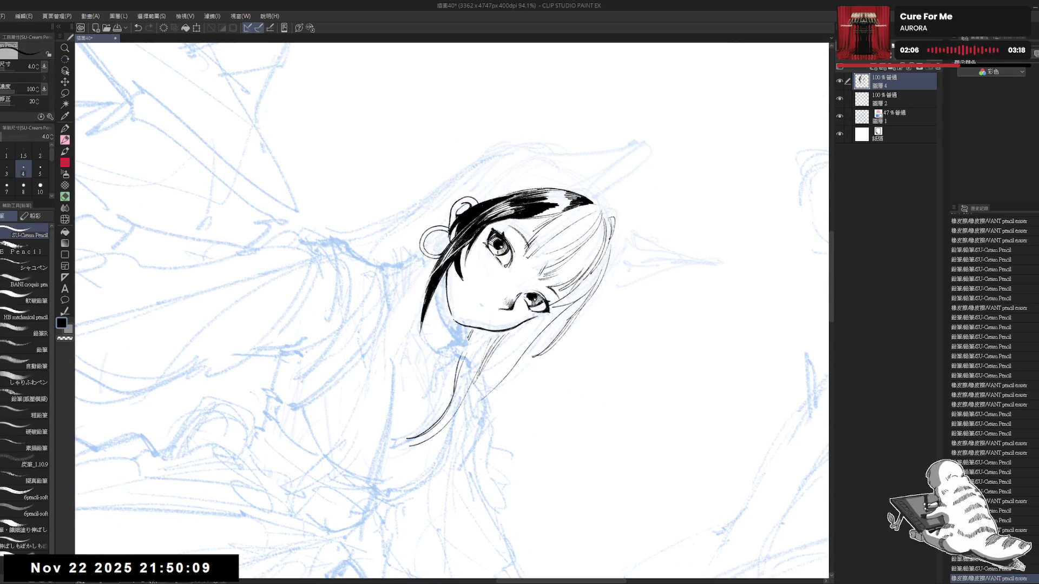
key(ctrl+@)
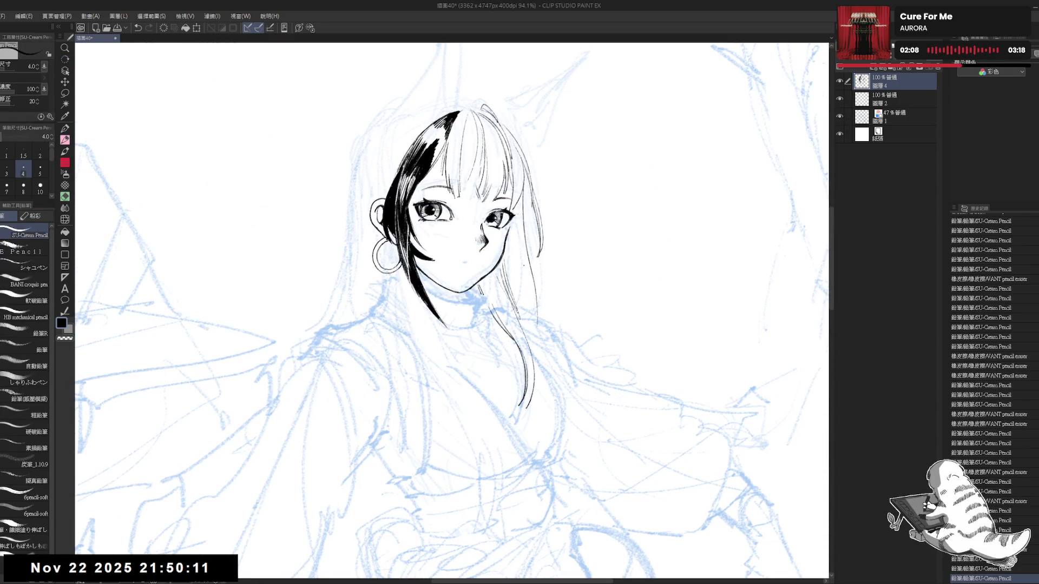
scroll(452, 312, down, 3)
click(840, 116)
click(841, 116)
scroll(456, 151, up, 2)
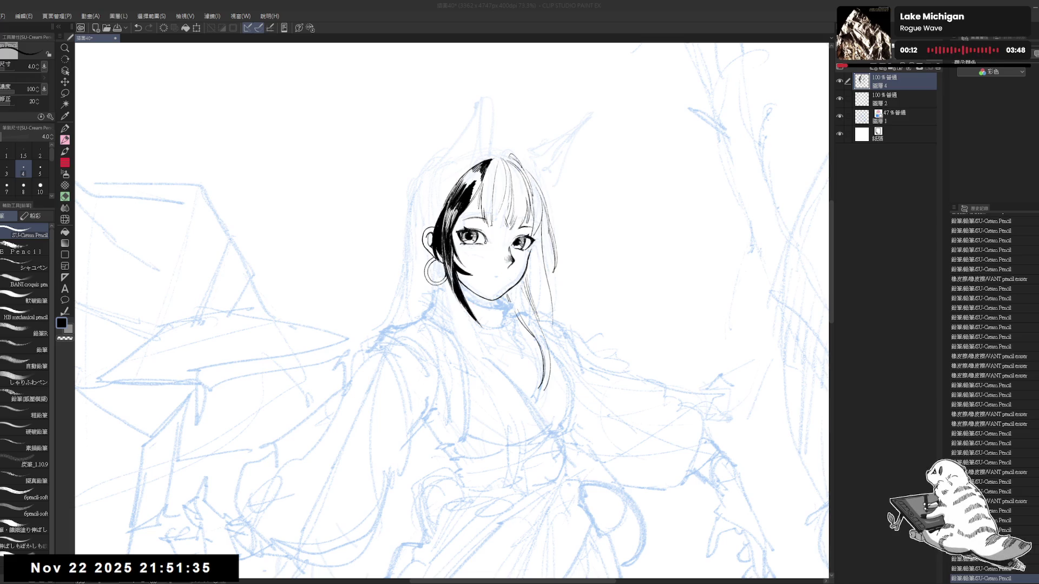
- Draw a curved hair line at the head's upper left, then undo it to redraw longer
key(r)
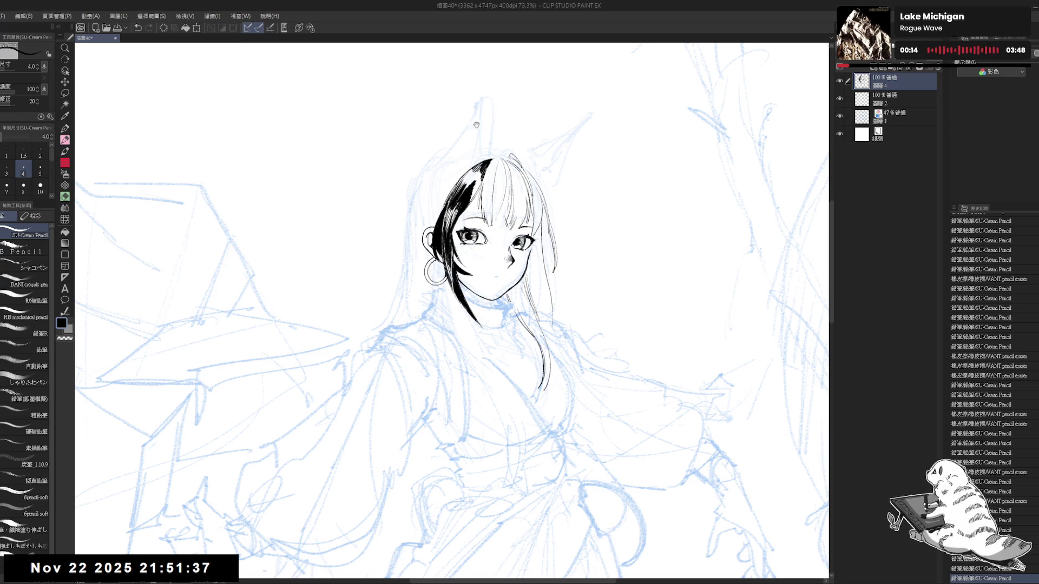
mouse_move(412, 390)
mouse_down()
mouse_move(392, 359)
mouse_move(435, 184)
mouse_up()
key(p)
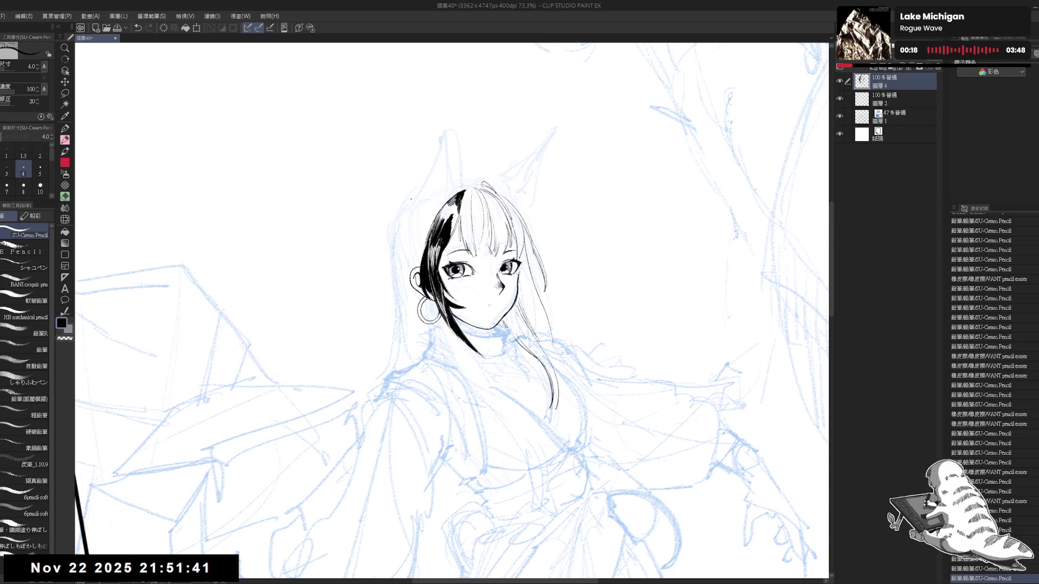
drag(415, 197, 396, 240)
key(ctrl+z)
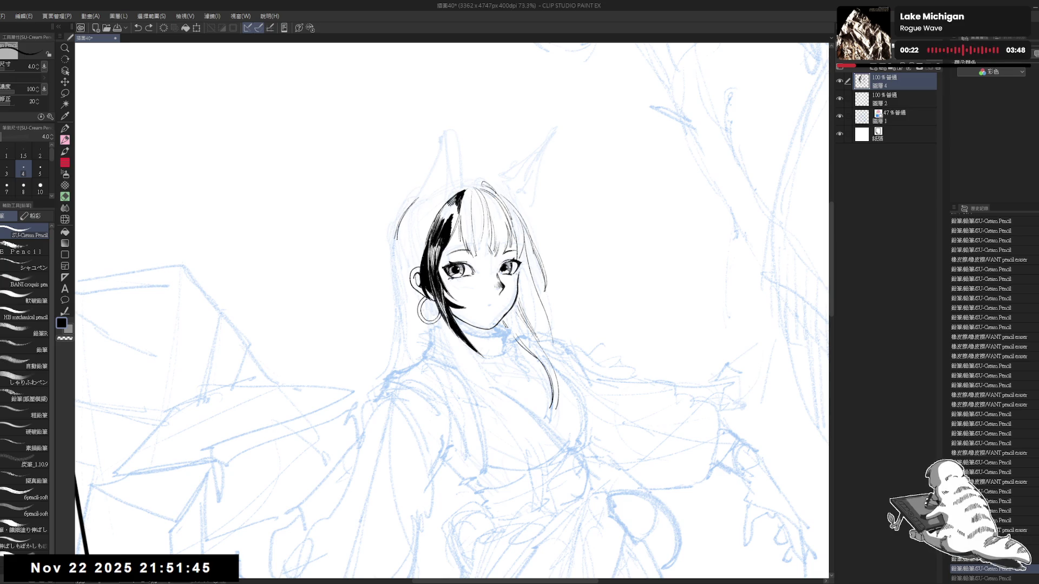
- Lower Layer 1's opacity from 47% to 17% and return to the line art layer
mouse_move(417, 279)
mouse_down()
mouse_move(406, 325)
mouse_move(399, 271)
mouse_move(398, 367)
mouse_up()
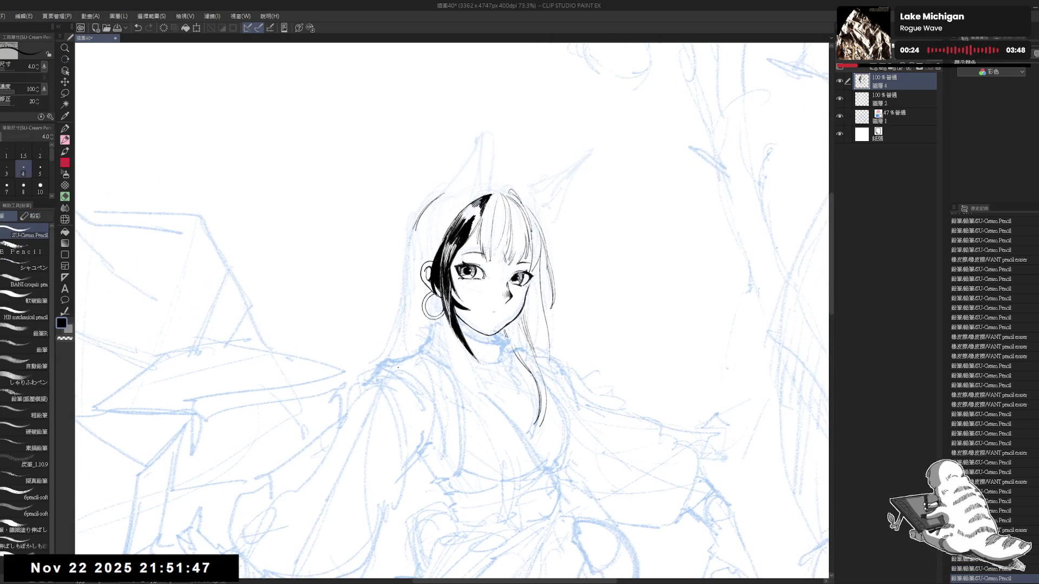
click(898, 116)
drag(920, 57, 893, 56)
click(893, 87)
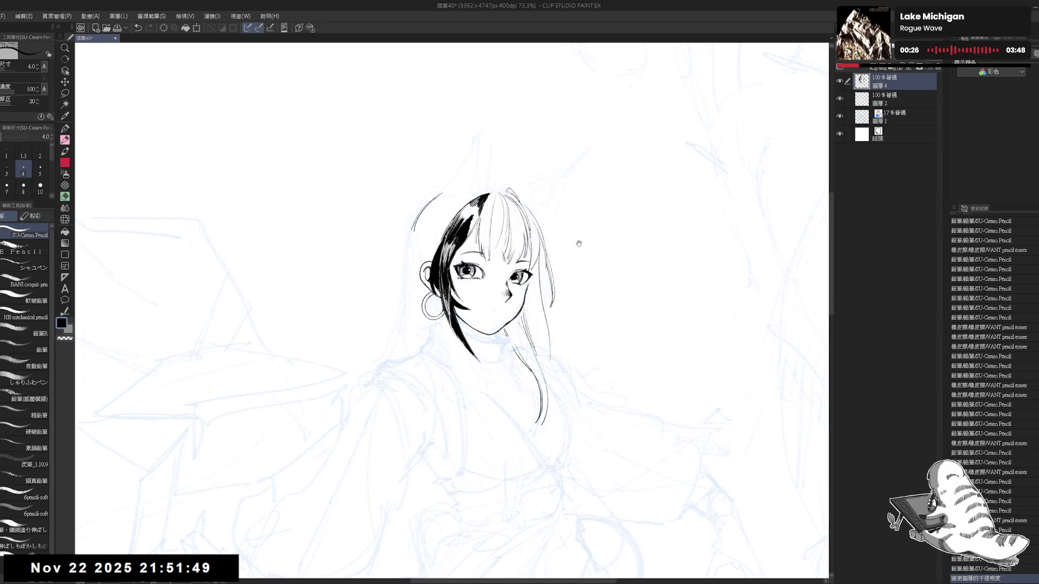
- Extend the hair arc upward into a pointed ear outline, trimming the stroke's top with the eraser
mouse_move(578, 243)
mouse_down()
mouse_move(332, 339)
mouse_move(411, 303)
mouse_up()
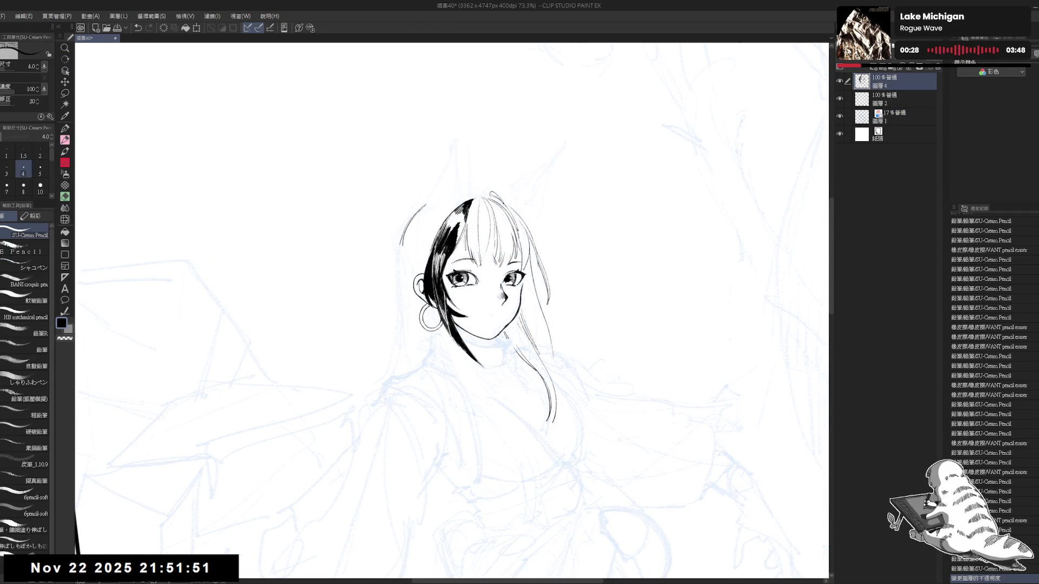
drag(424, 206, 458, 163)
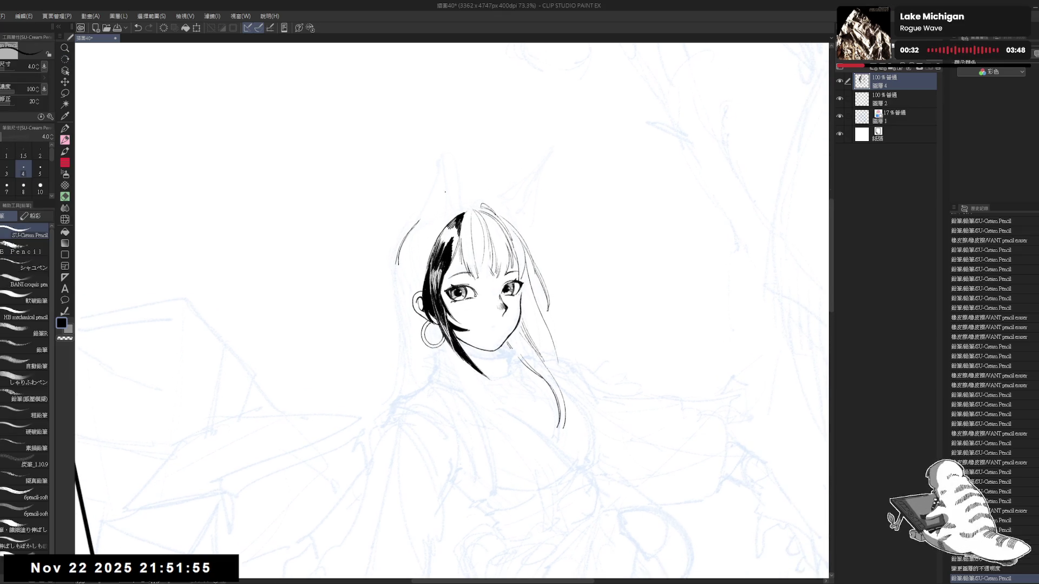
mouse_move(420, 221)
mouse_down()
mouse_move(412, 227)
mouse_move(418, 221)
mouse_up()
mouse_move(447, 180)
mouse_down()
mouse_move(430, 196)
mouse_move(445, 178)
mouse_move(439, 186)
mouse_up()
key(e)
key(p)
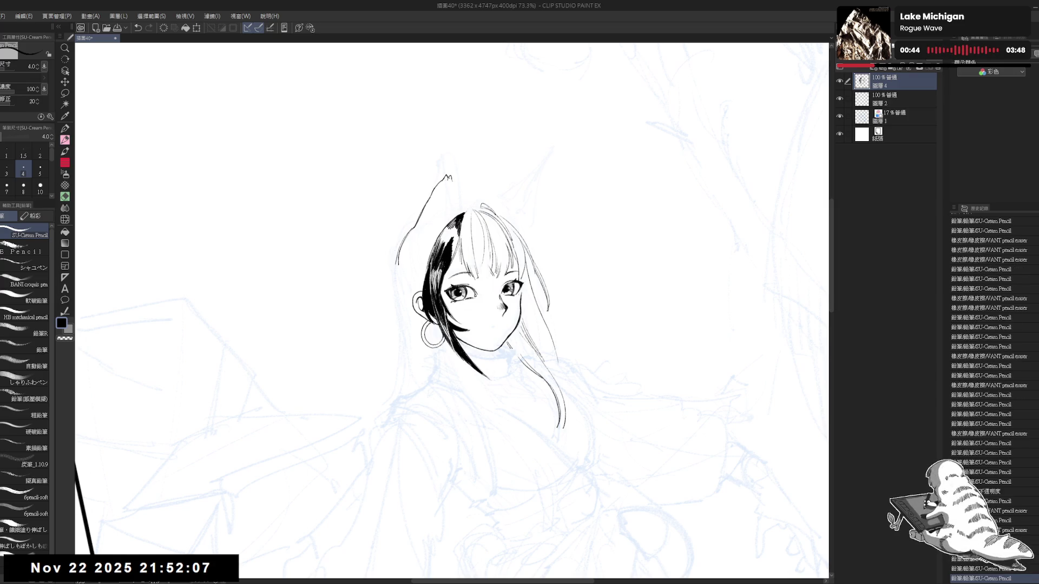
key(e)
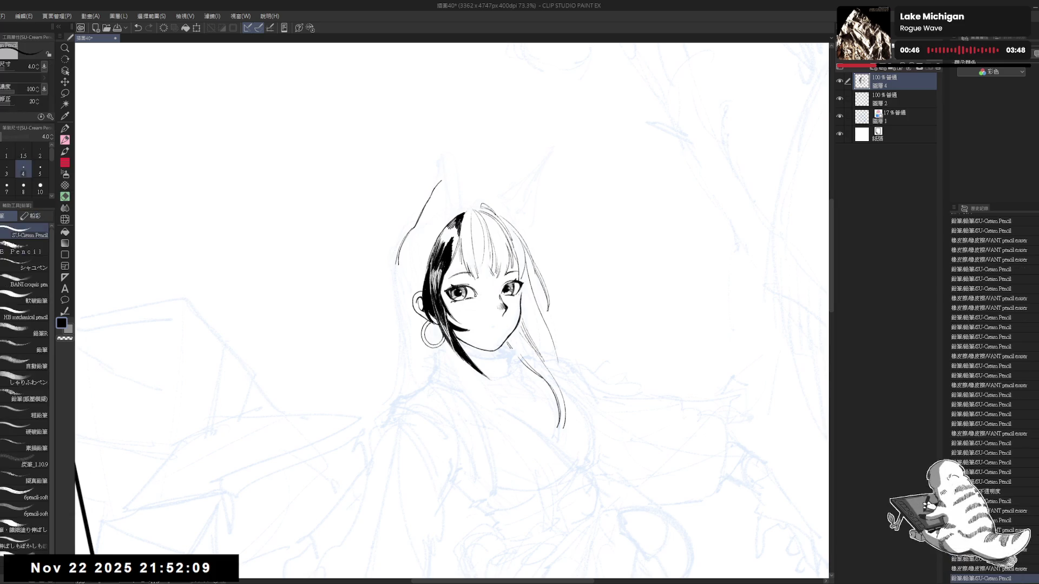
mouse_move(441, 181)
mouse_down()
mouse_move(429, 195)
mouse_move(447, 175)
mouse_move(462, 196)
mouse_up()
key(p)
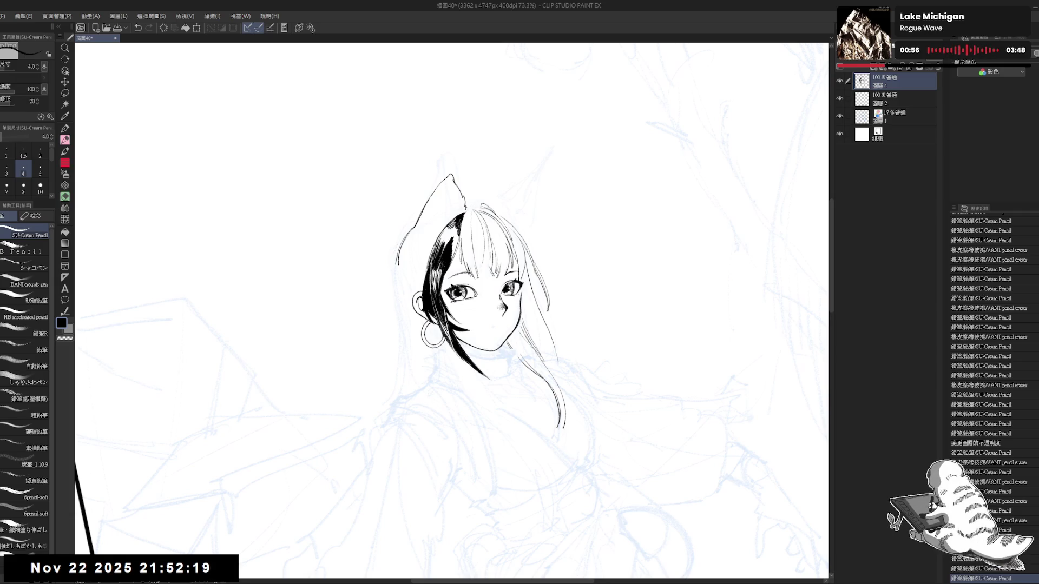
click(448, 163)
scroll(449, 163, down, 1)
- Restore the undone ear stroke and pencil the inner fold lines of the fox ear
scroll(450, 163, down, 1)
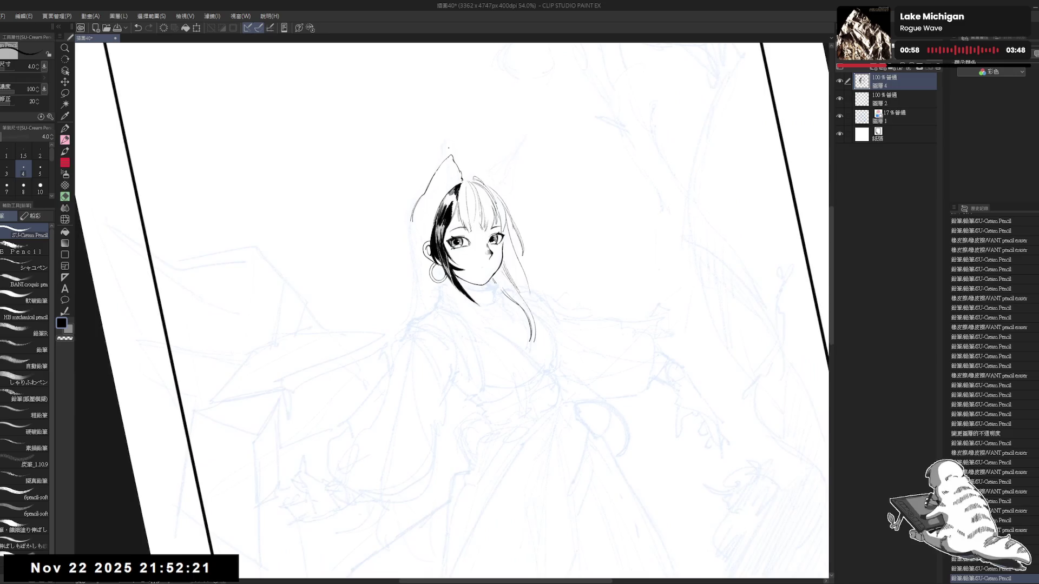
scroll(463, 154, down, 1)
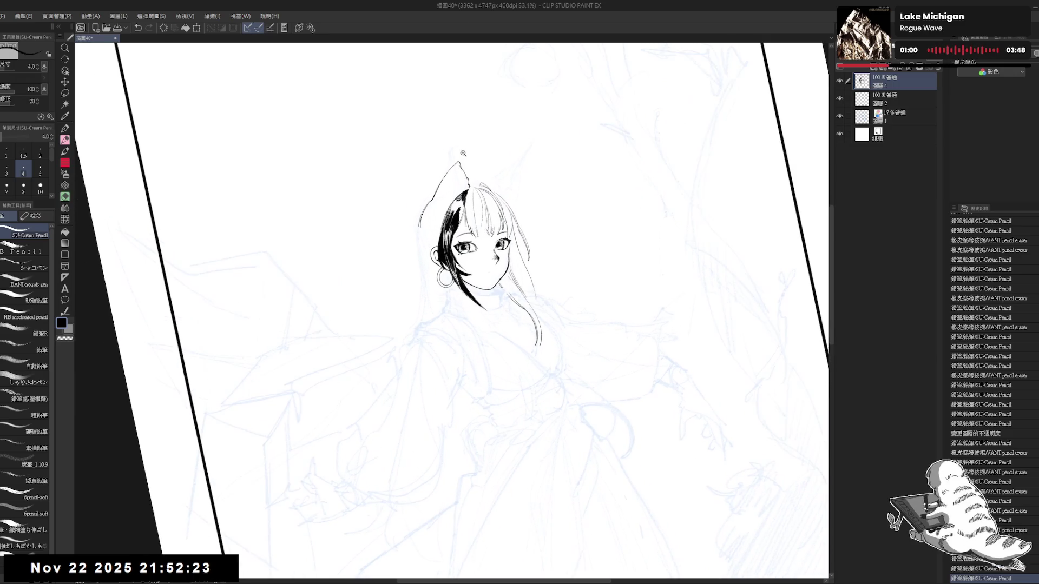
mouse_move(463, 154)
mouse_down()
mouse_move(464, 174)
mouse_move(406, 197)
mouse_up()
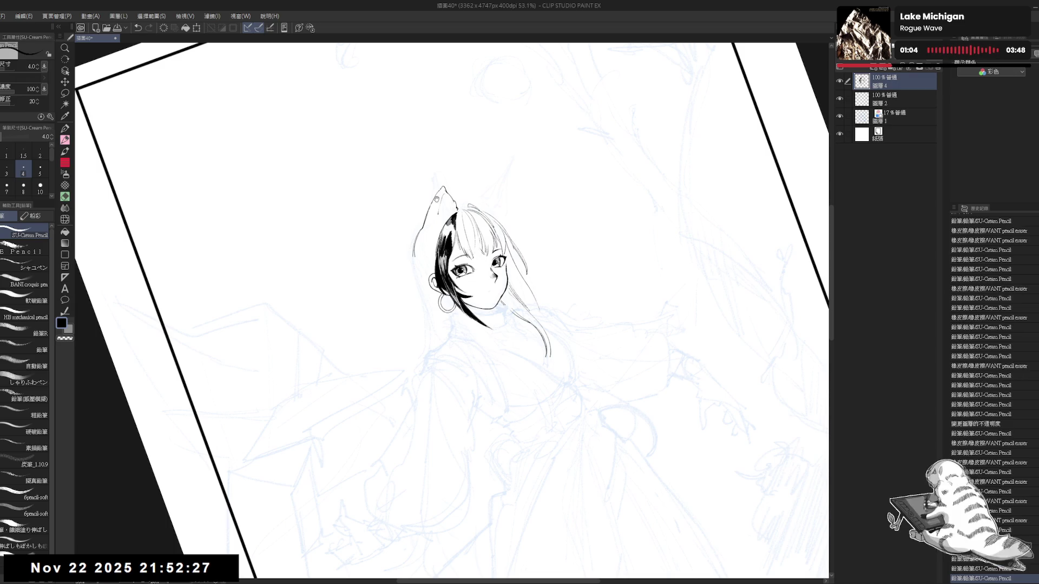
scroll(441, 205, up, 1)
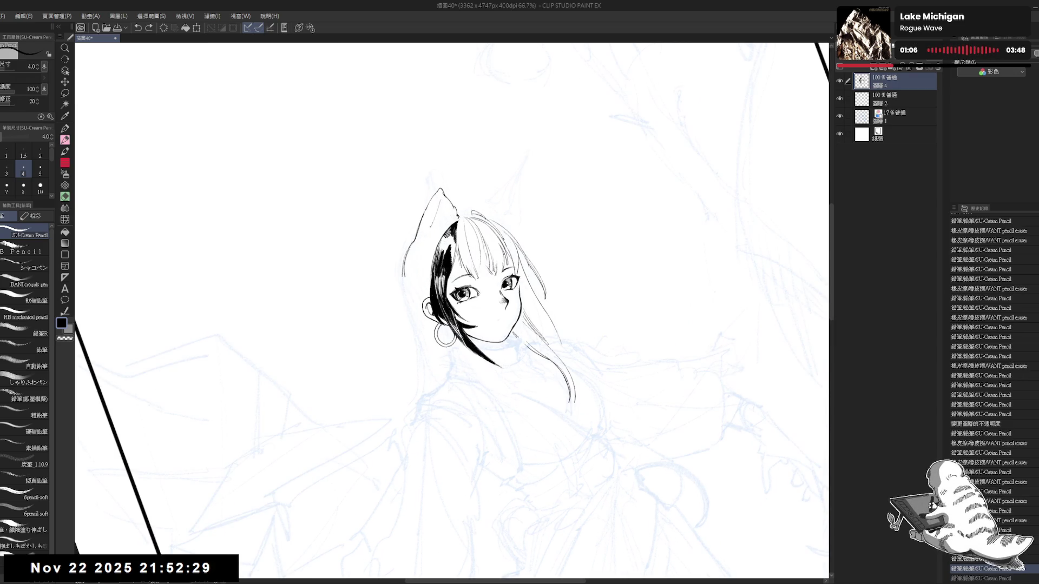
key(ctrl+y)
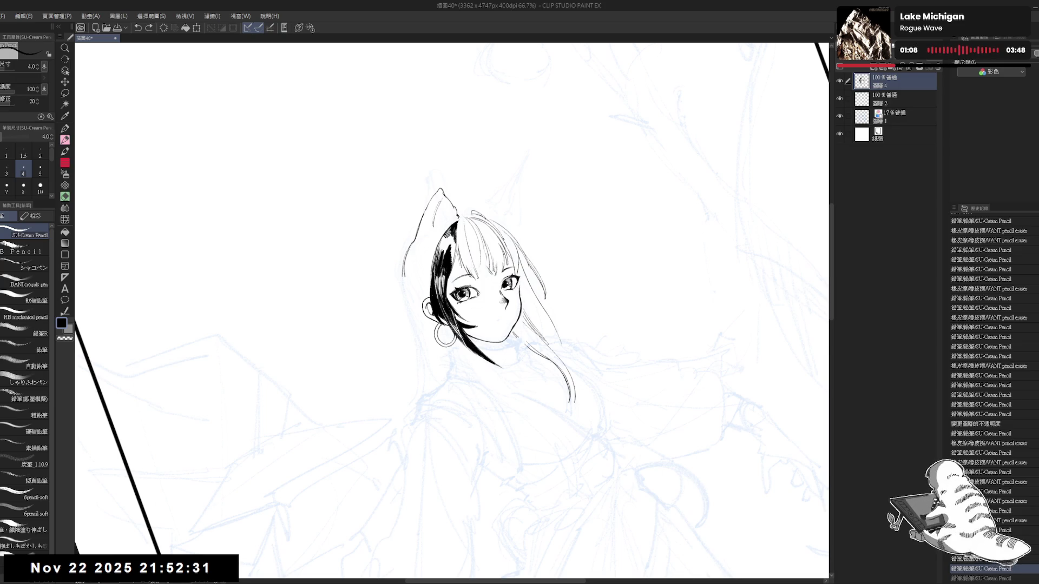
drag(465, 216, 476, 236)
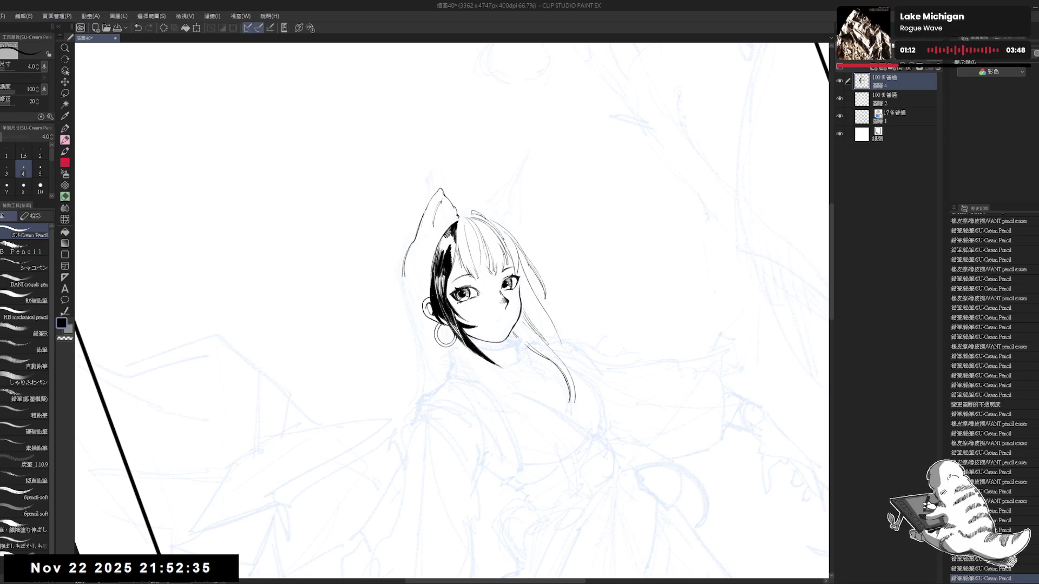
key(r)
drag(357, 347, 375, 383)
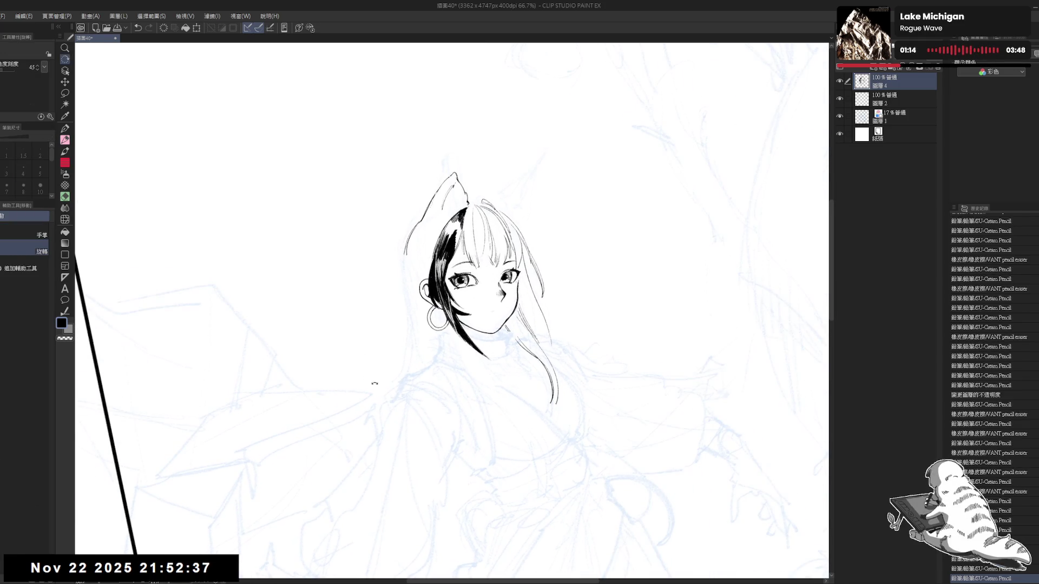
- Trace the left outline of the fox ear and erase stray lines near it
key(p)
key(minus)
key(minus)
key(minus)
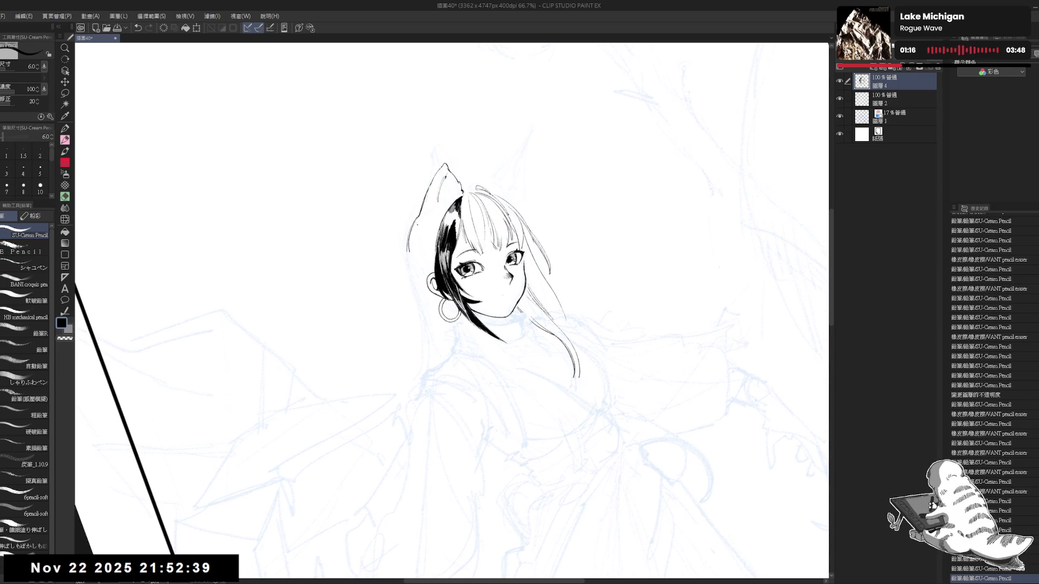
drag(420, 215, 410, 246)
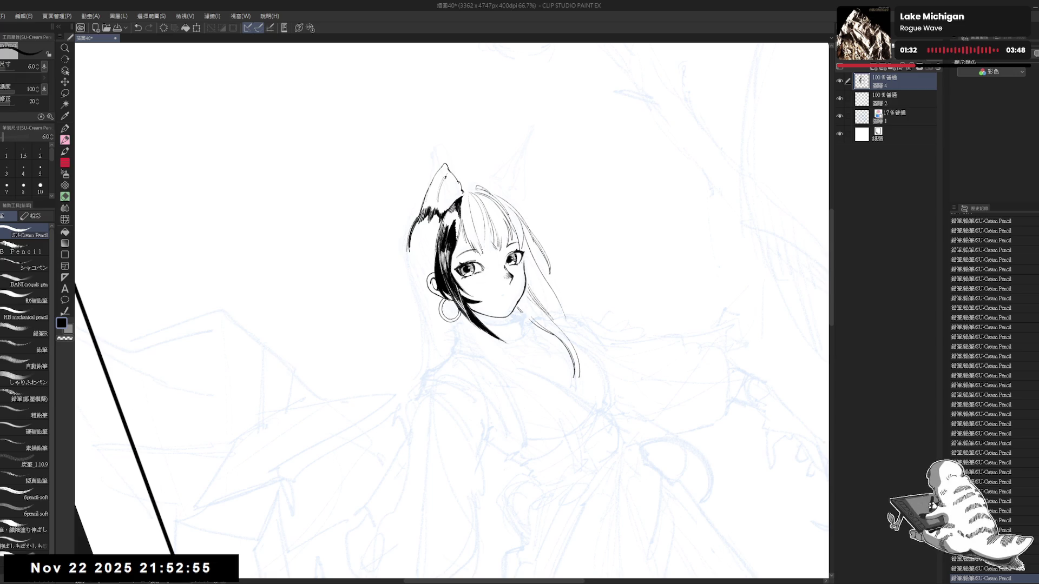
key(r)
mouse_move(429, 221)
mouse_down()
mouse_move(390, 260)
mouse_move(395, 292)
mouse_move(425, 312)
mouse_move(443, 349)
mouse_move(428, 319)
mouse_up()
key(e)
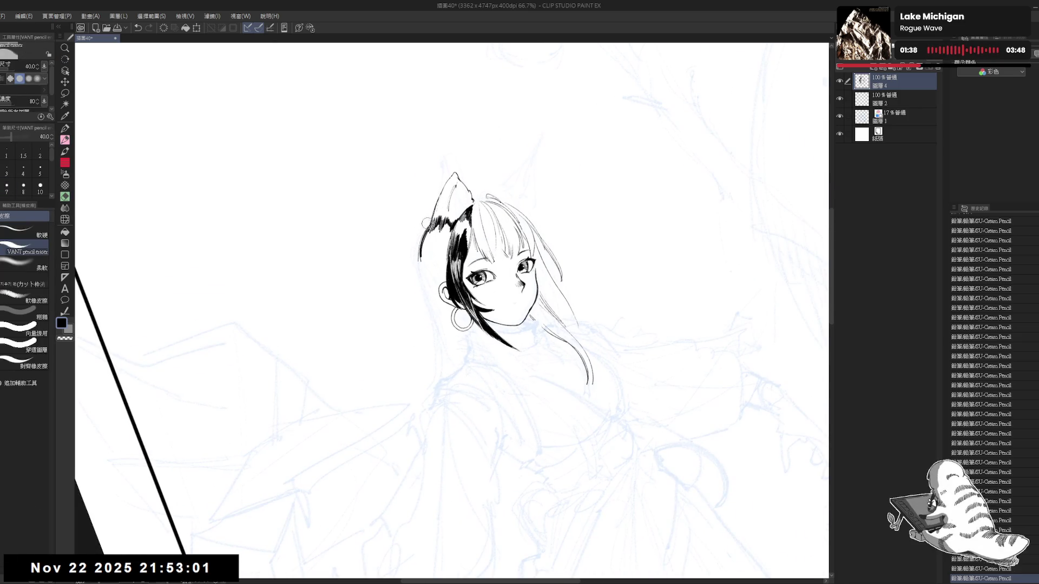
drag(426, 222, 419, 274)
key(p)
- Rework the hair strokes left of the ear, erasing and restoring them with undo and redo
key(ctrl+z)
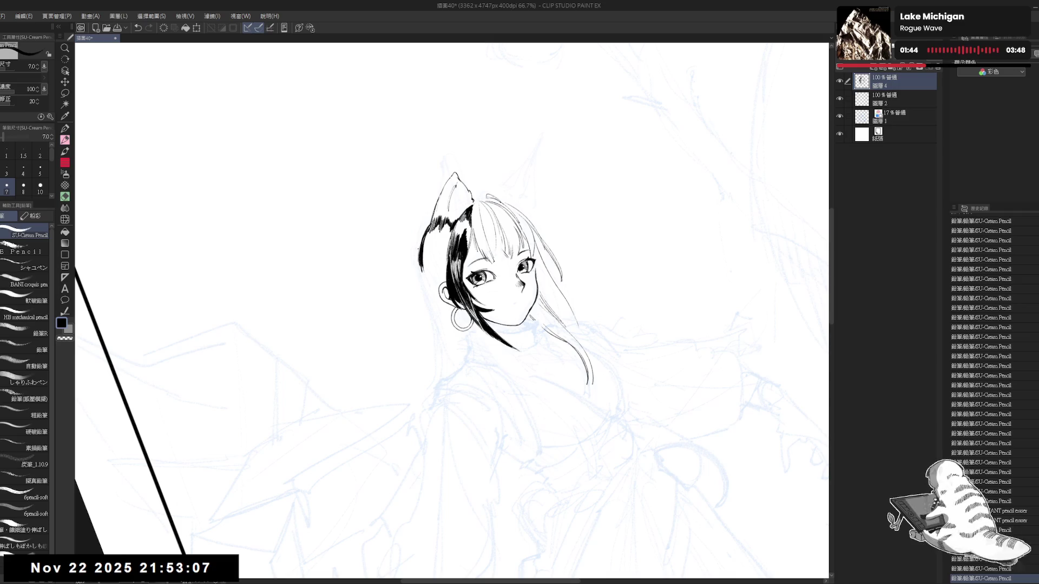
key(e)
drag(417, 250, 421, 268)
key(p)
key(asciicircum)
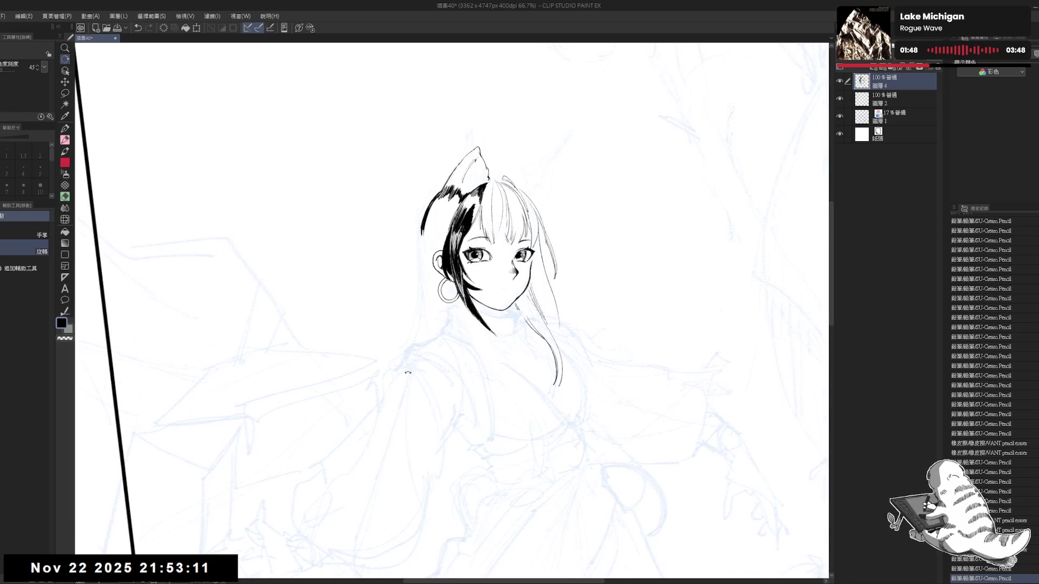
key(ctrl+z)
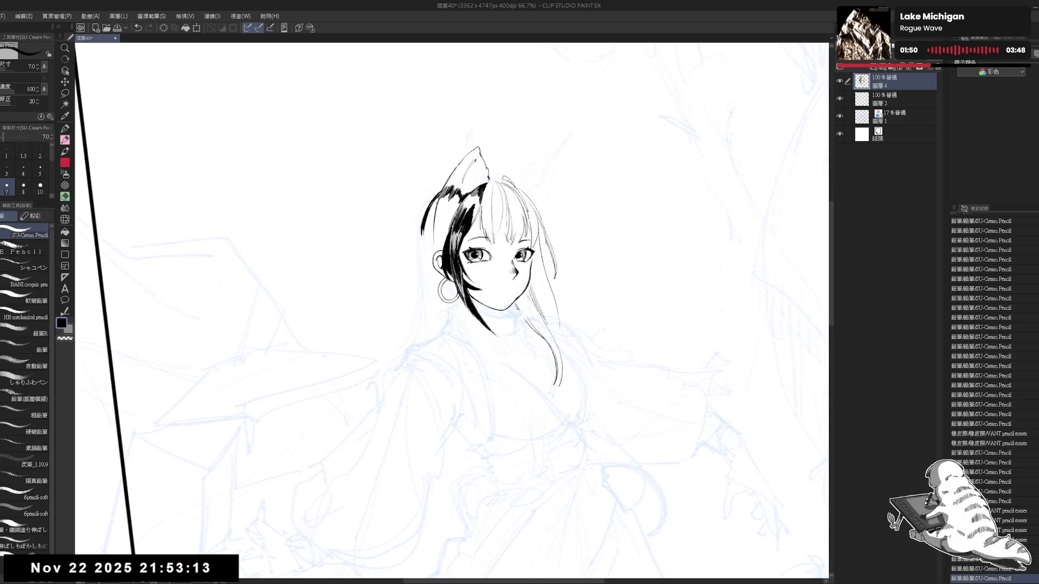
key(minus)
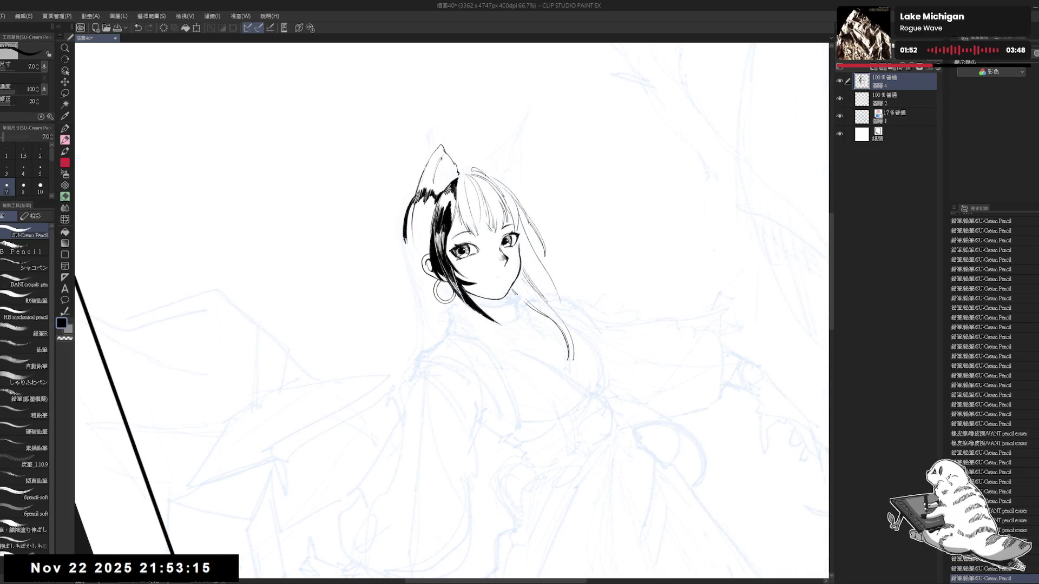
key(ctrl+y)
key(ctrl+y)
key(ctrl+y)
key(ctrl+y)
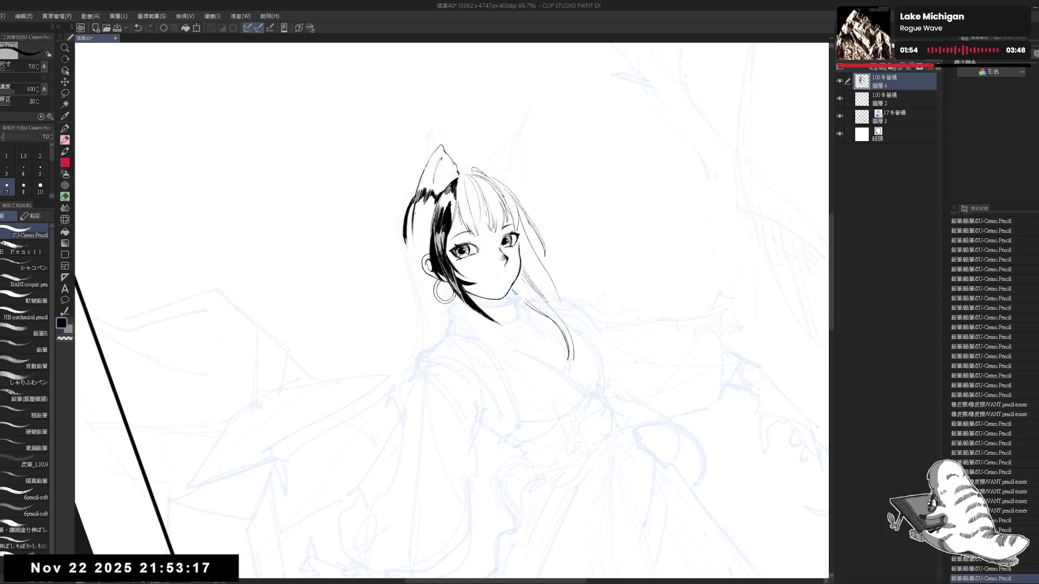
key(ctrl+y)
key(ctrl+y)
key(ctrl+y)
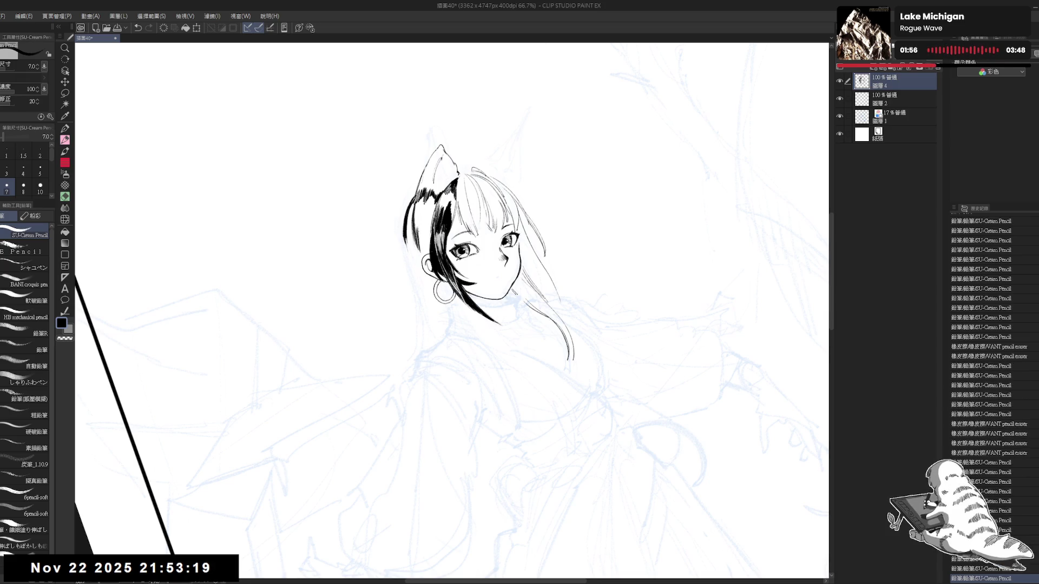
key(ctrl+y)
key(ctrl+y)
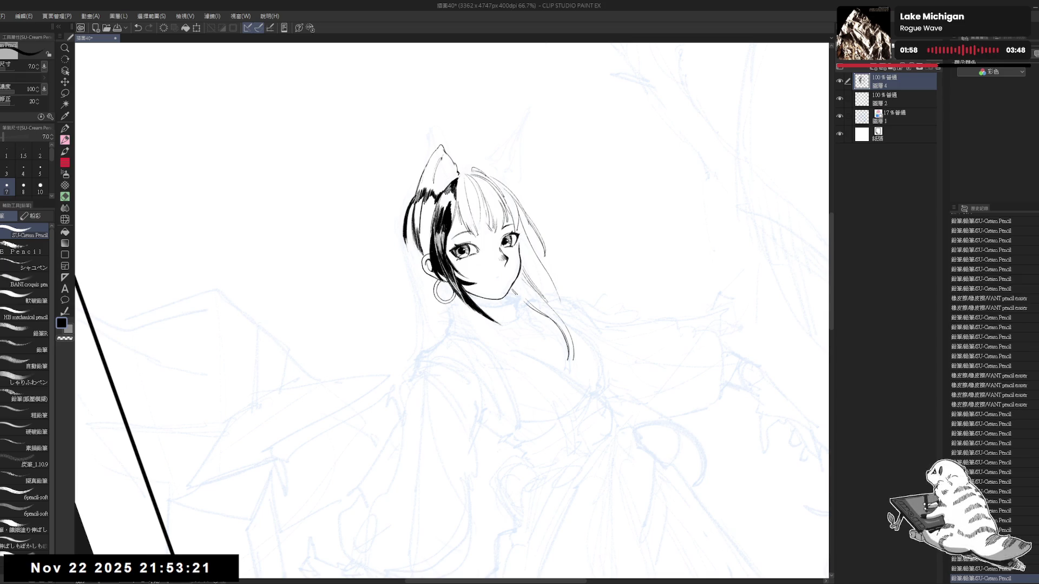